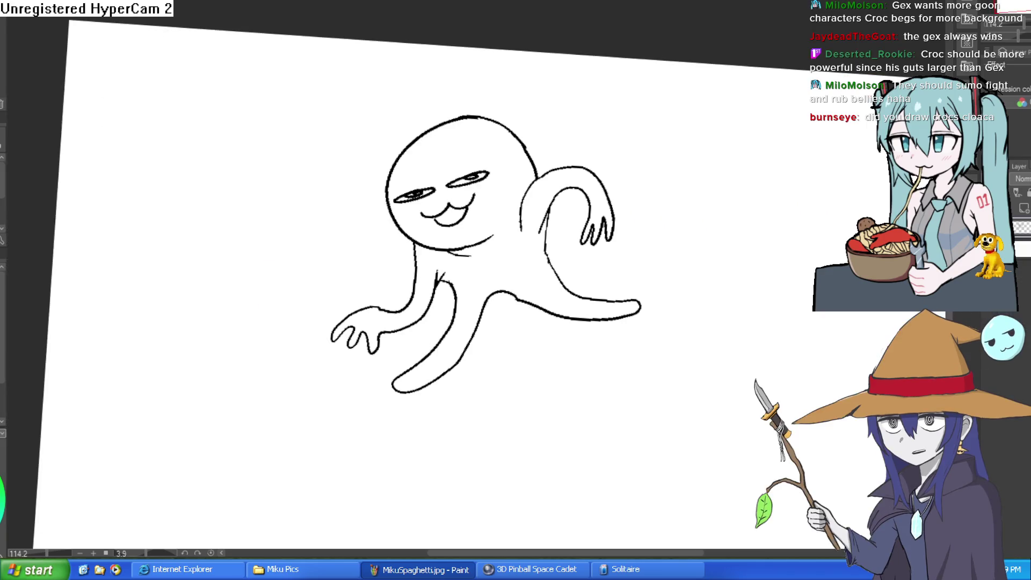
Zoom the view on the blob creature line drawing
scroll(548, 140, up, 2)
Zoom out and rotate the view of the grey storefront sketch
scroll(599, 218, down, 2)
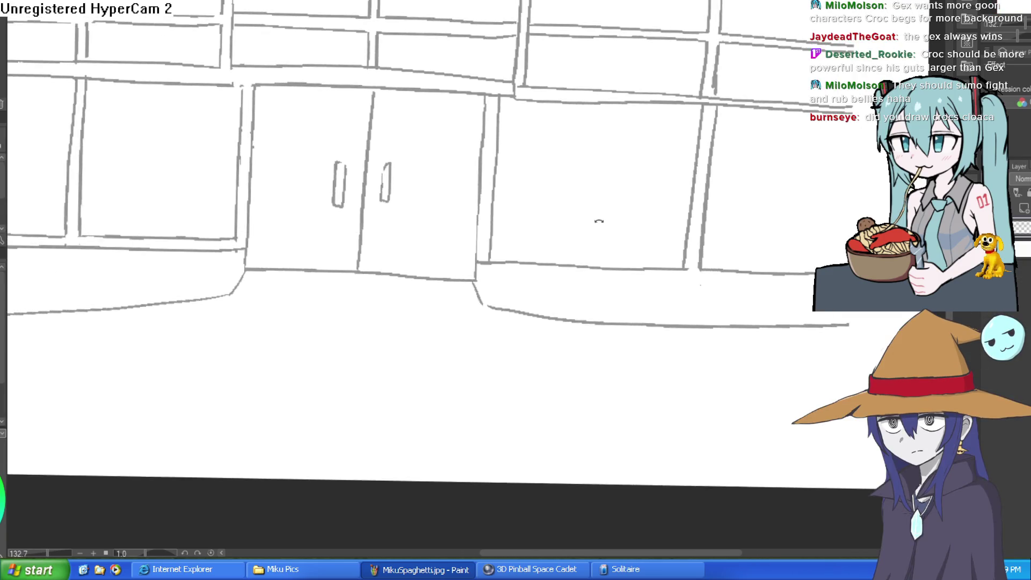
mouse_move(571, 212)
mouse_down()
mouse_move(605, 213)
mouse_move(602, 223)
mouse_move(731, 132)
mouse_up()
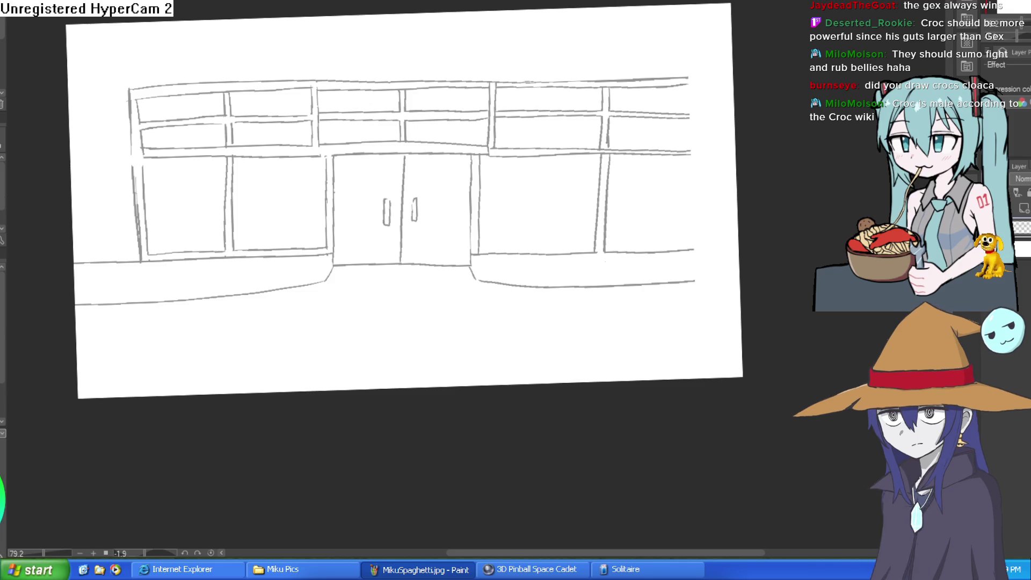
Zoom in and draw a vertical grey line closing the storefront's right end
scroll(686, 77, up, 3)
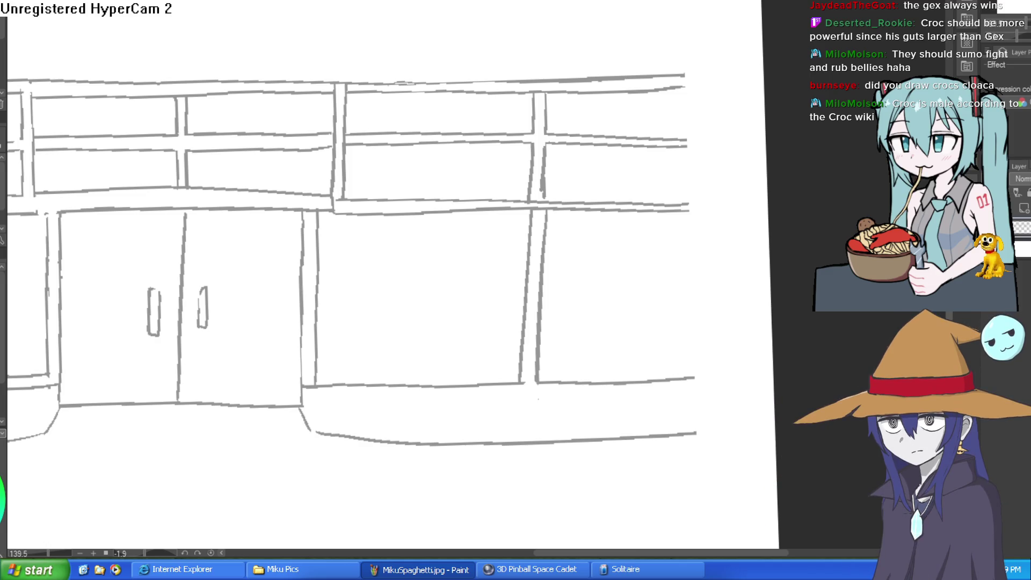
drag(683, 76, 685, 443)
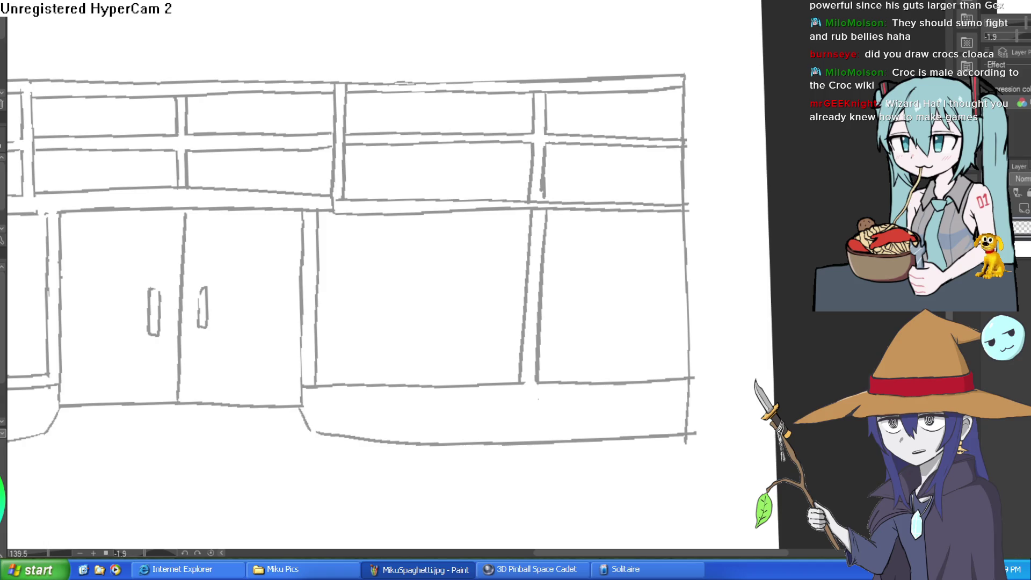
key(alt+Tab)
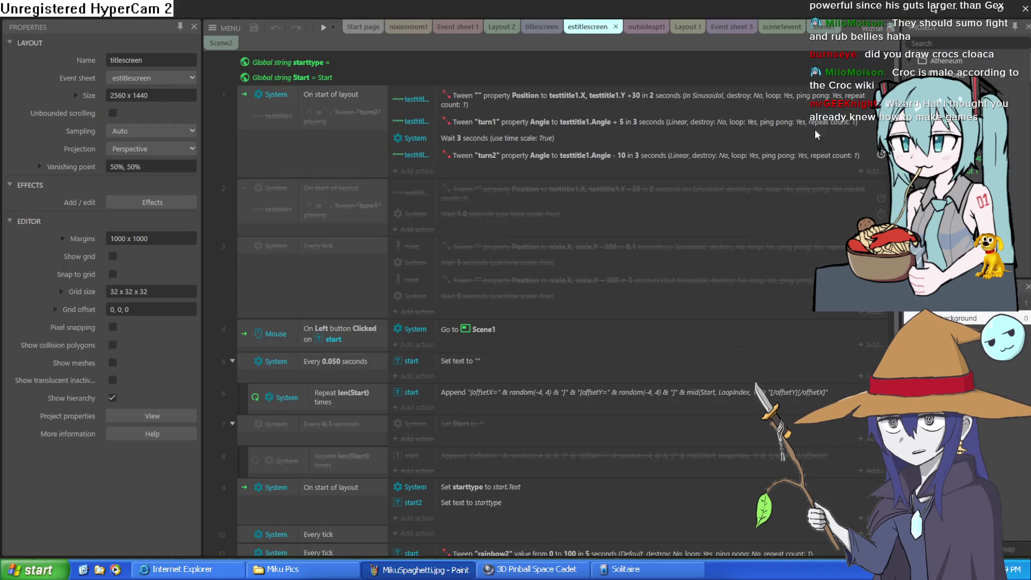
Preview the game from the Scene1 layout and click through the knock-knock dialogue
click(808, 27)
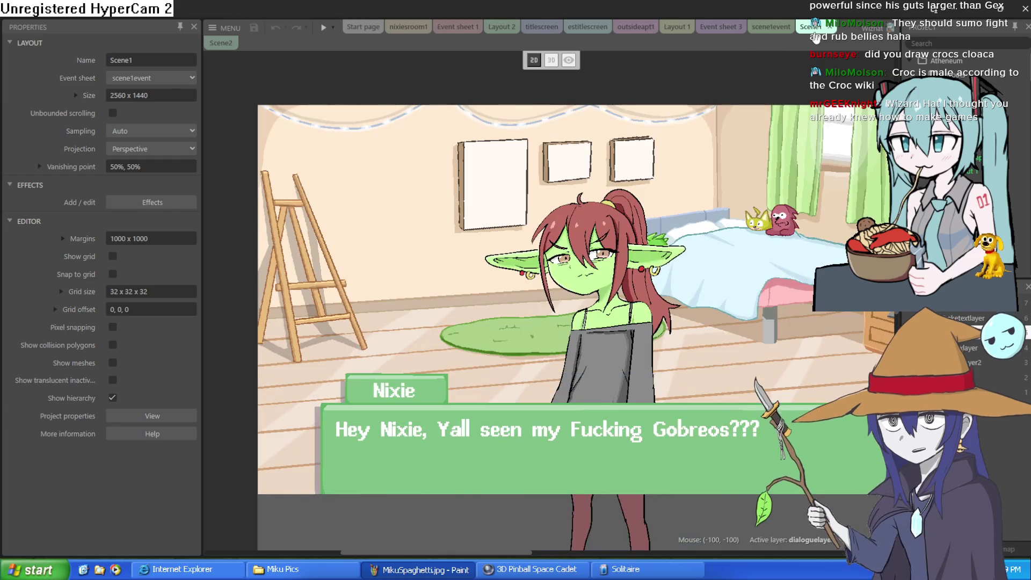
click(324, 27)
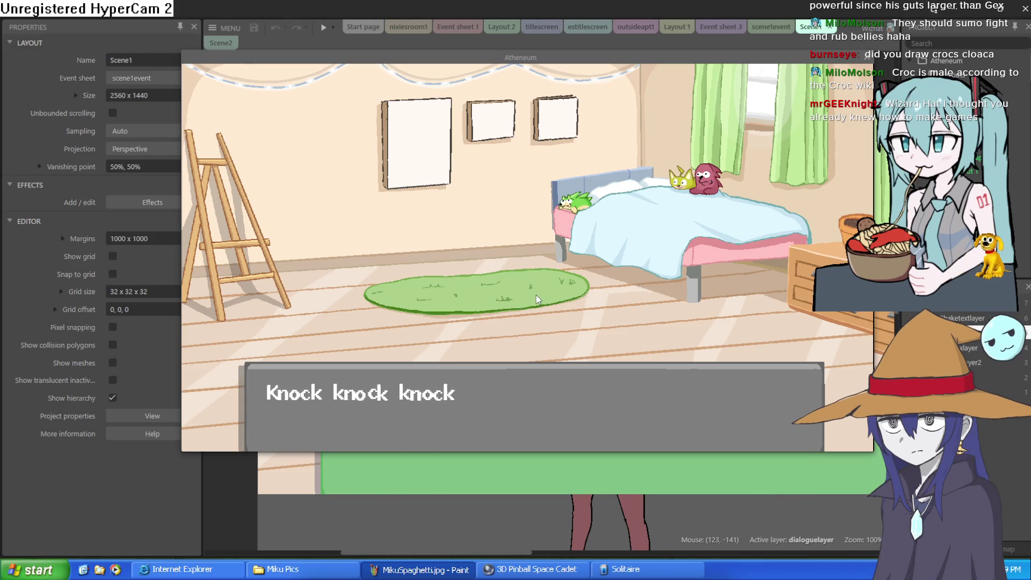
click(535, 294)
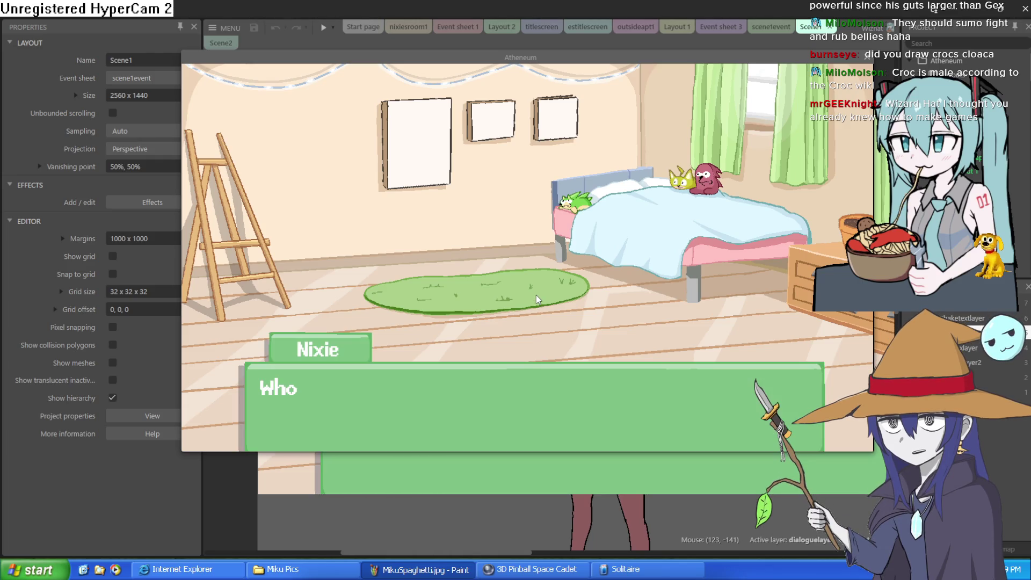
click(536, 295)
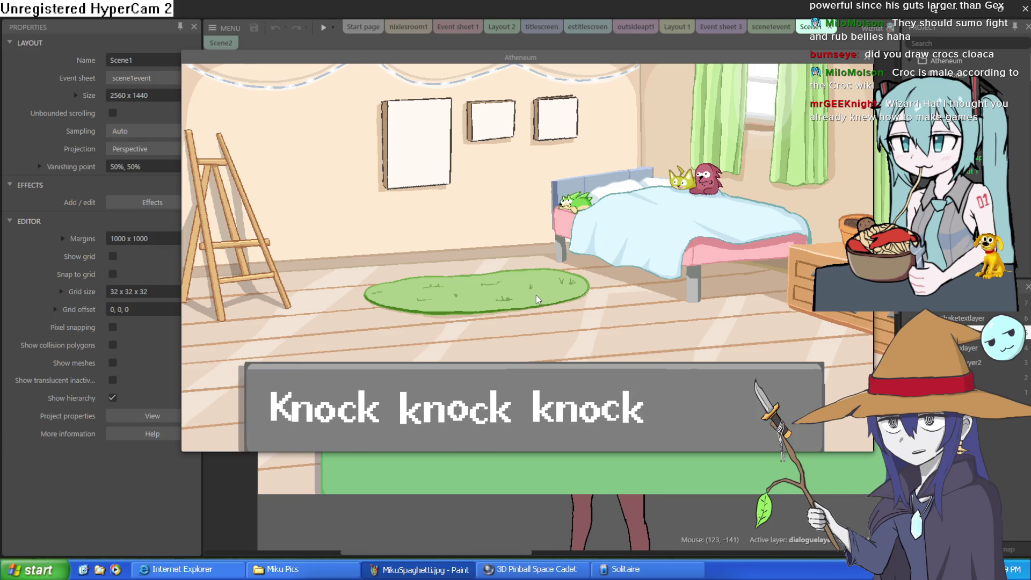
click(536, 294)
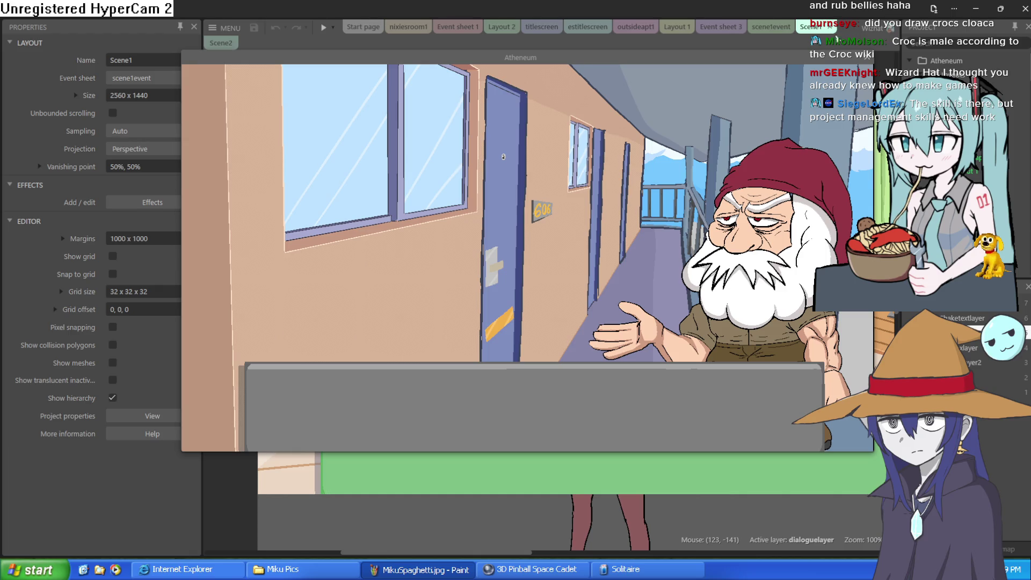
Close the preview, then expand the Knock Knock Knock group in scene1event
click(848, 58)
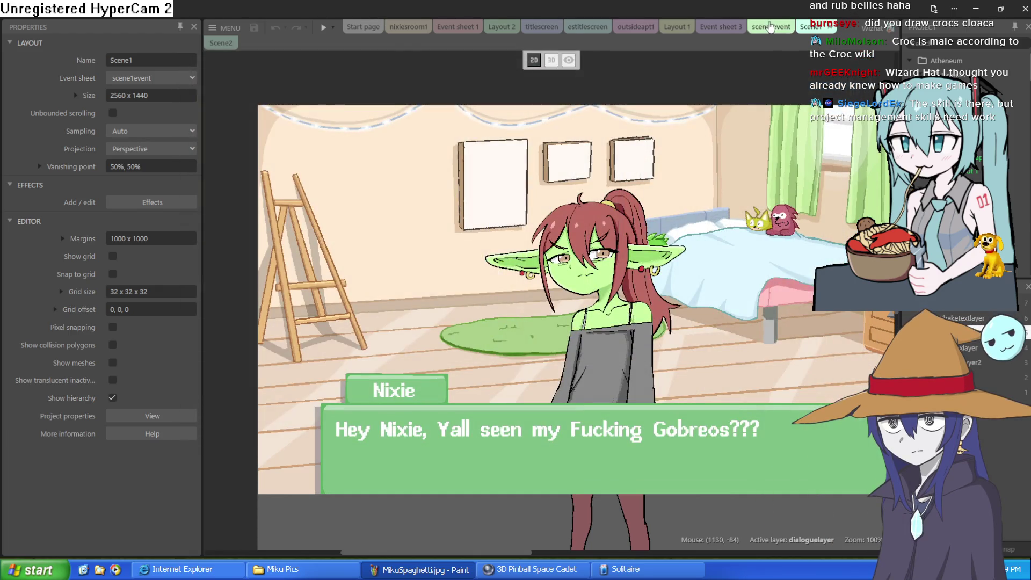
click(771, 27)
click(245, 303)
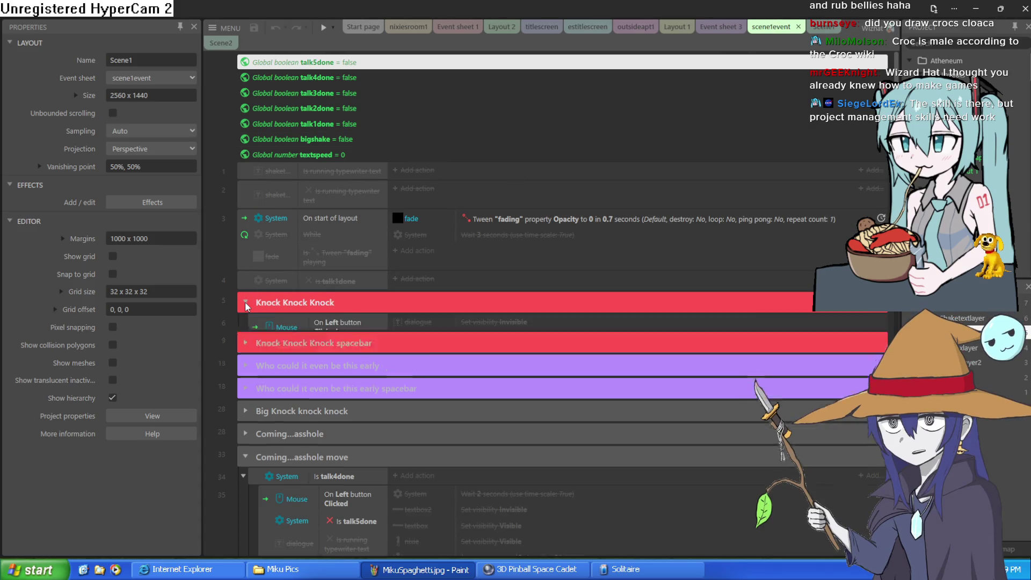
Inspect the left-button-clicked and talk1done conditions, then collapse Knock Knock Knock
scroll(359, 224, down, 4)
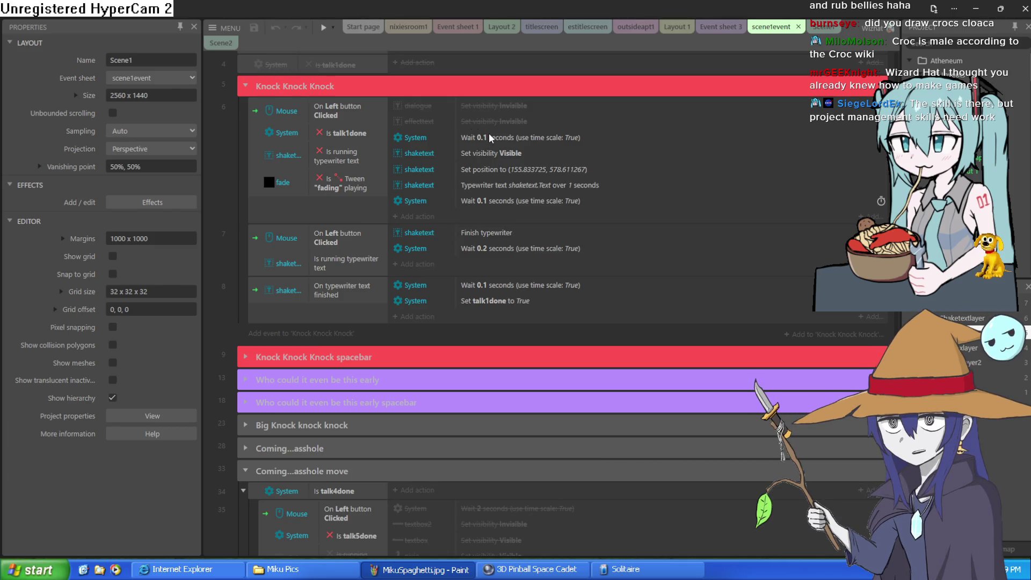
click(344, 217)
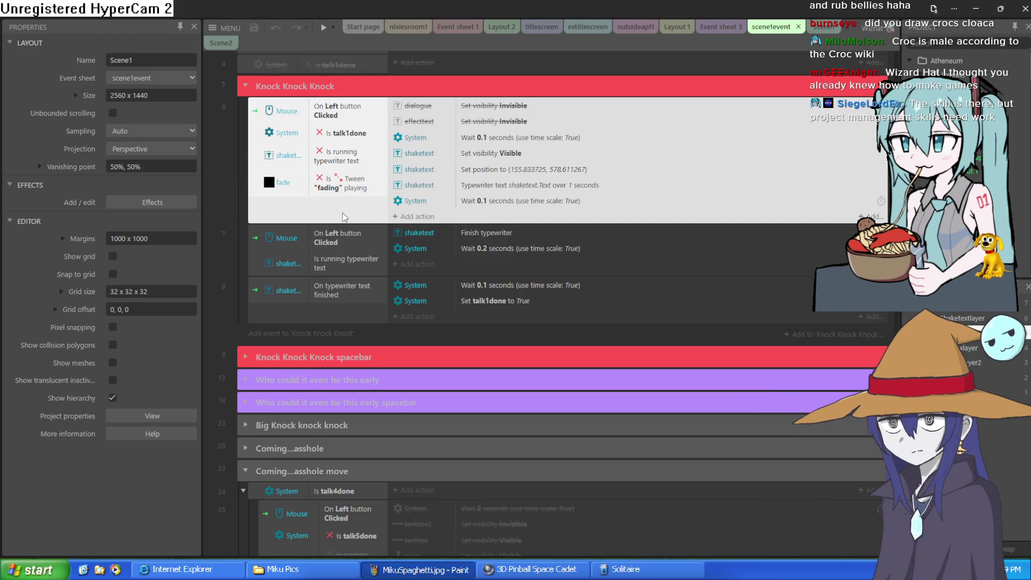
scroll(344, 217, up, 3)
click(363, 222)
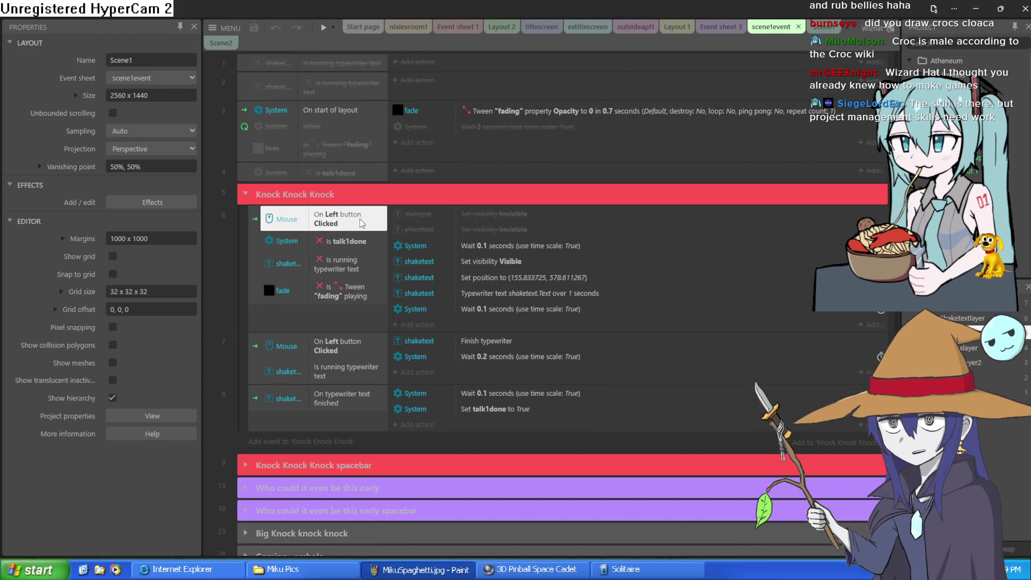
click(352, 242)
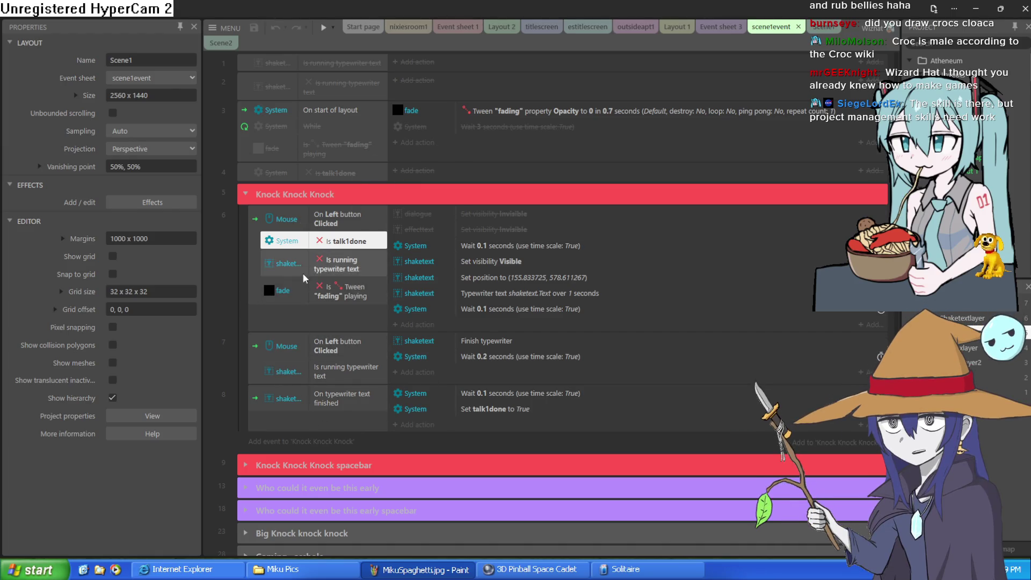
click(246, 197)
Cycle through the Scene1, scene1event and Event sheet 3 tabs, then close Construct 3
click(817, 26)
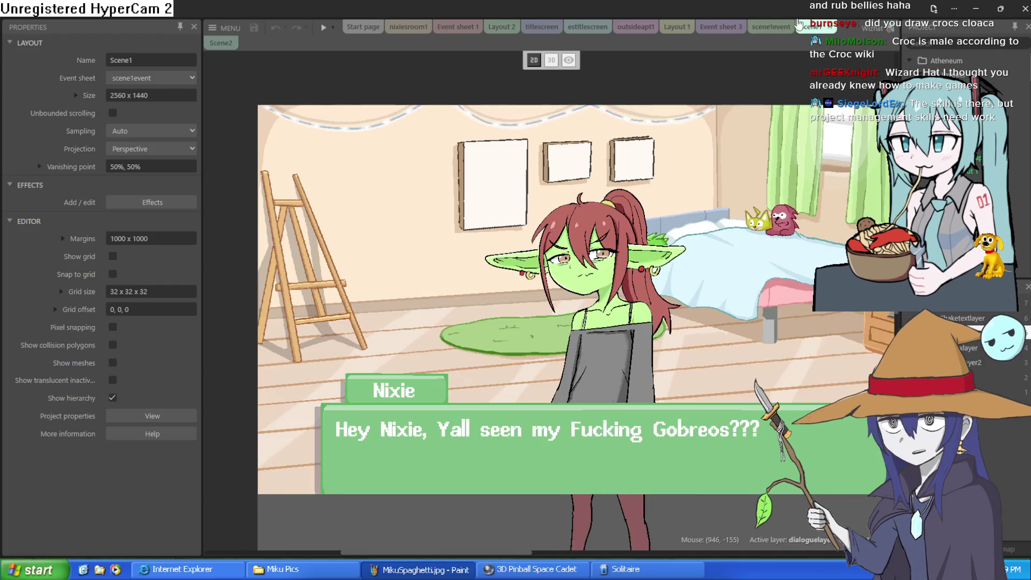
click(769, 27)
click(720, 27)
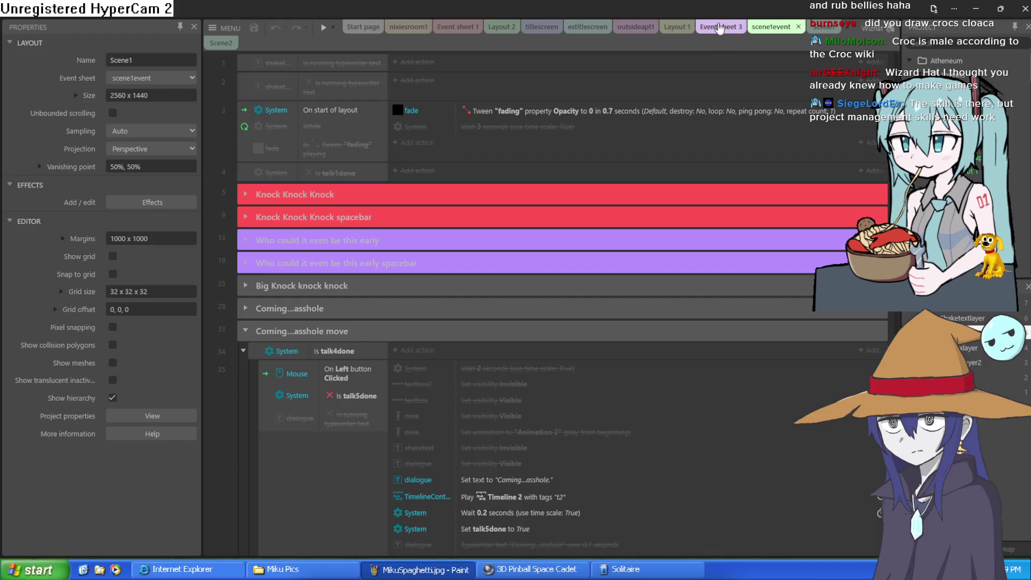
click(1025, 8)
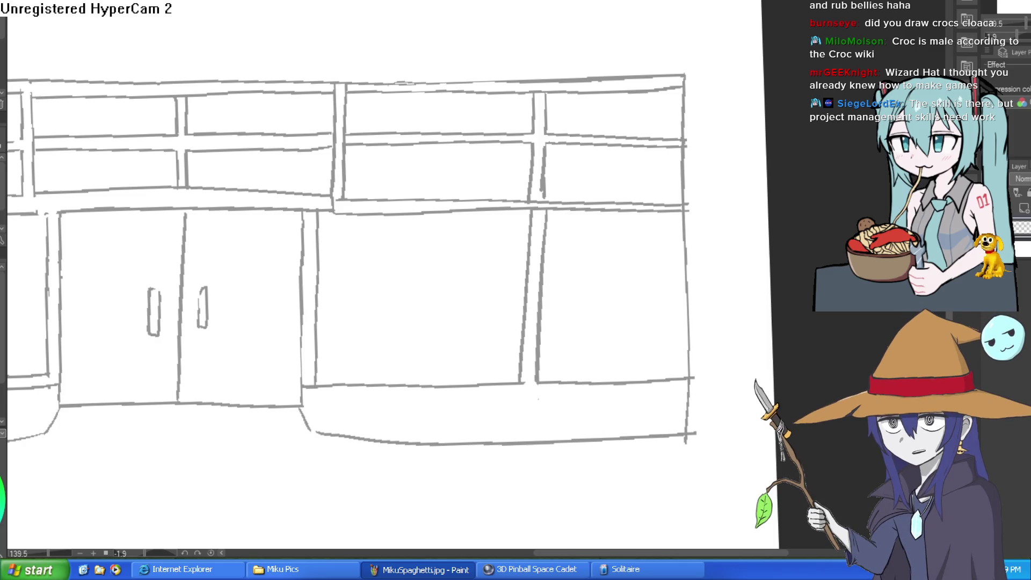
Rotate the canvas and extend the window's bottom edge to the right
scroll(720, 69, down, 4)
mouse_move(832, 196)
mouse_down()
mouse_move(750, 168)
mouse_move(721, 209)
mouse_move(720, 177)
mouse_up()
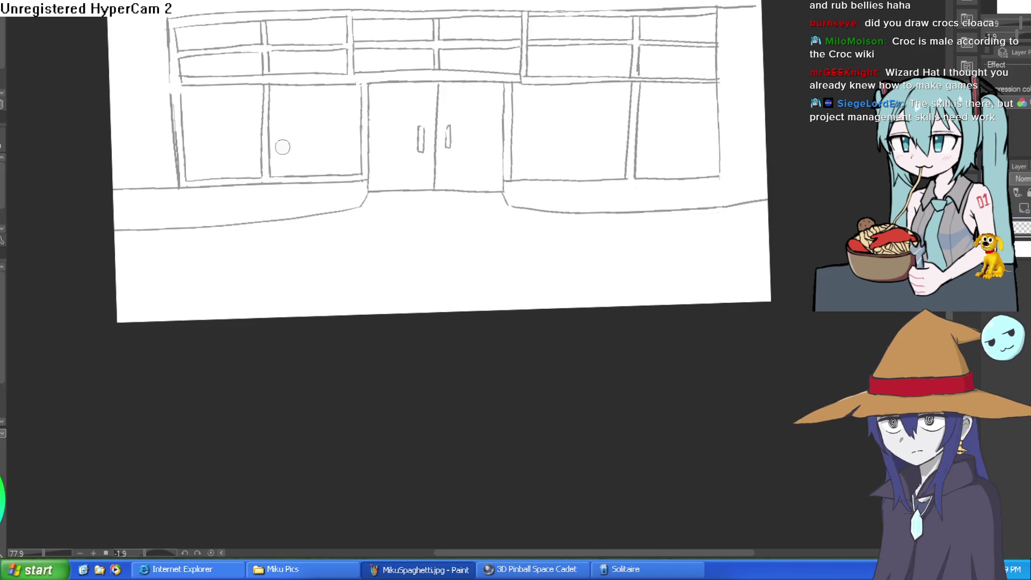
key(minus)
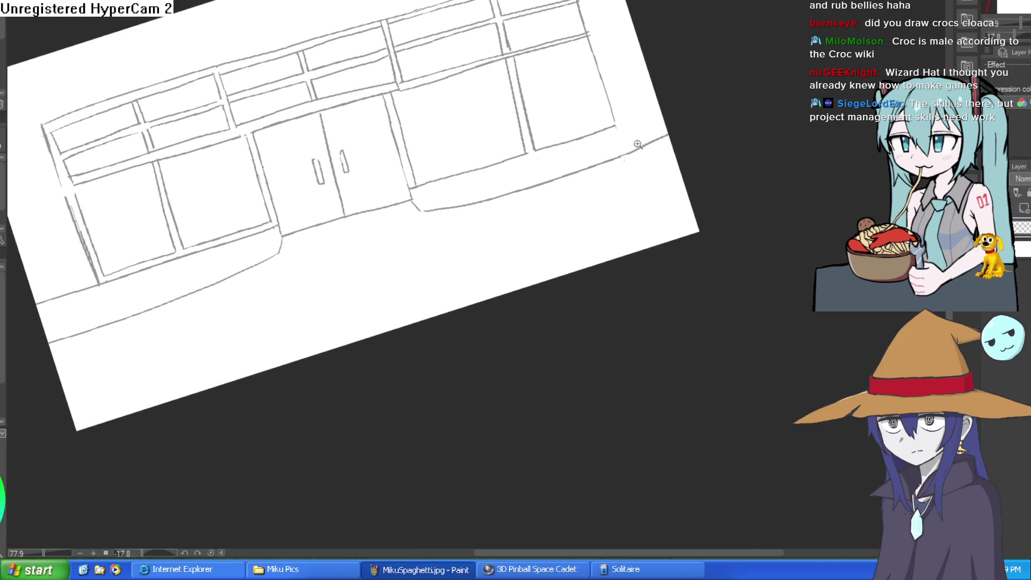
scroll(638, 143, up, 3)
drag(616, 114, 686, 85)
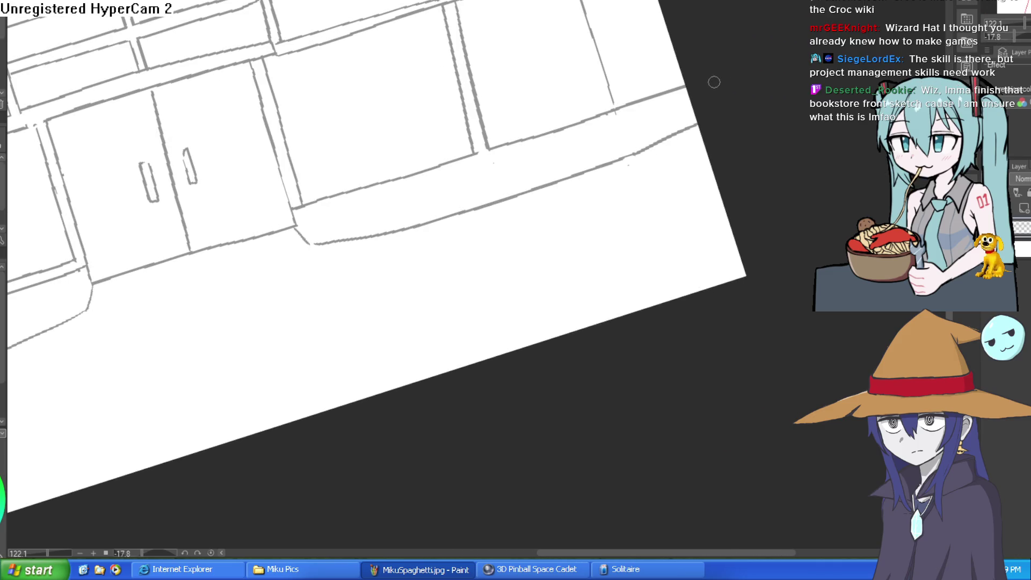
key(asciicircum)
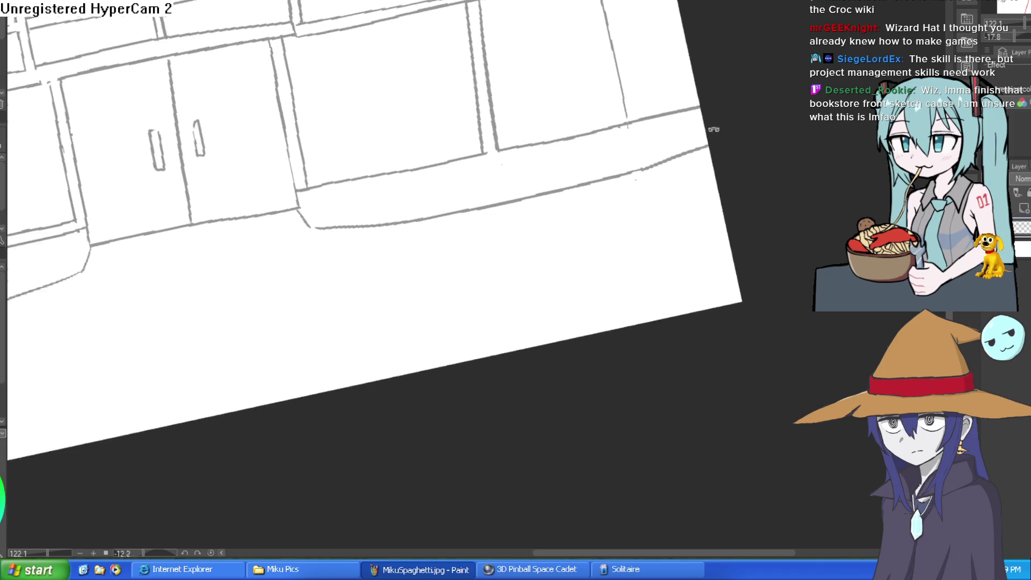
drag(625, 137, 710, 129)
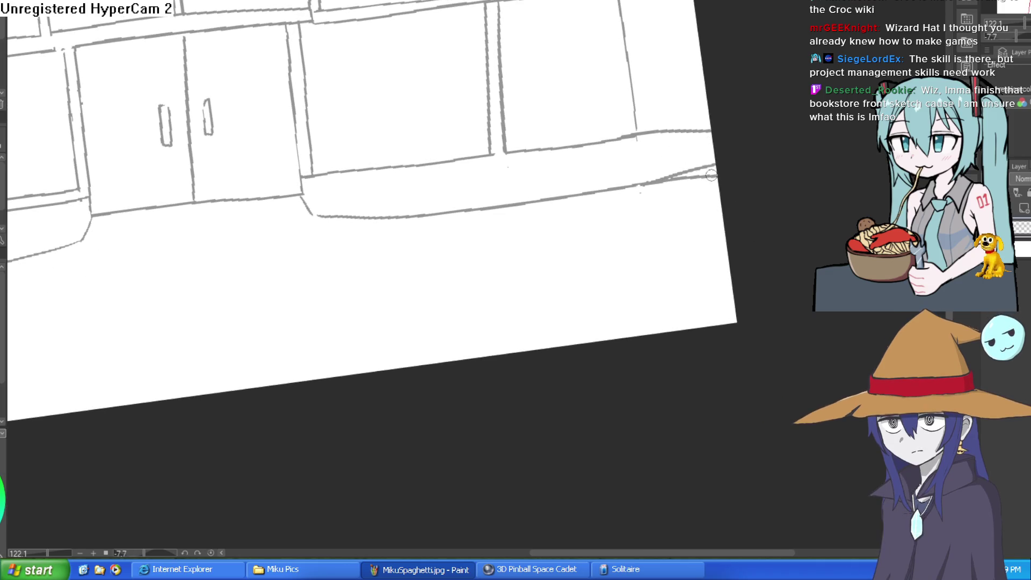
Redraw the upper window edge to the page edge, level the view, switch canvases
drag(646, 181, 716, 172)
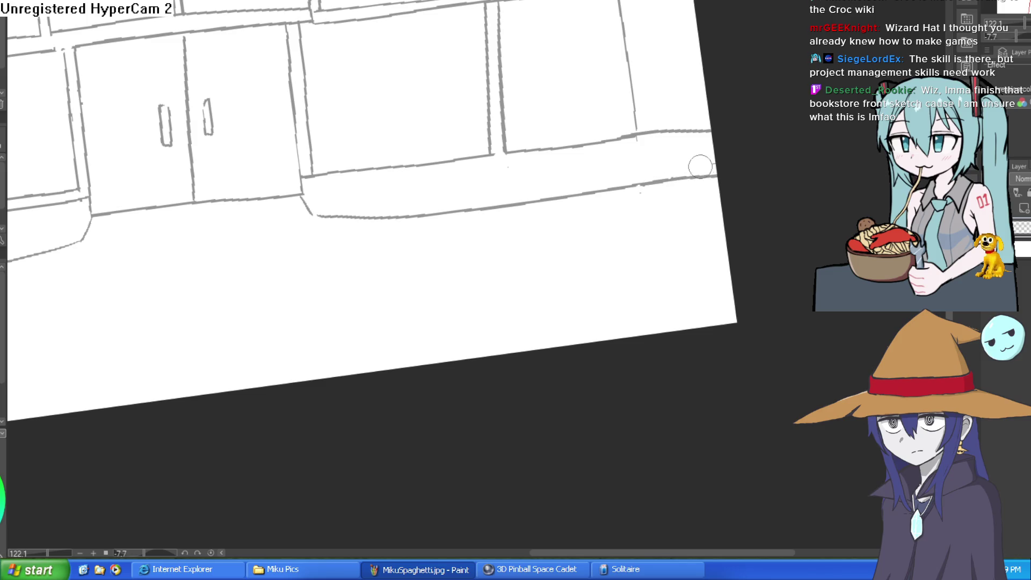
key(ctrl+z)
key(ctrl+z)
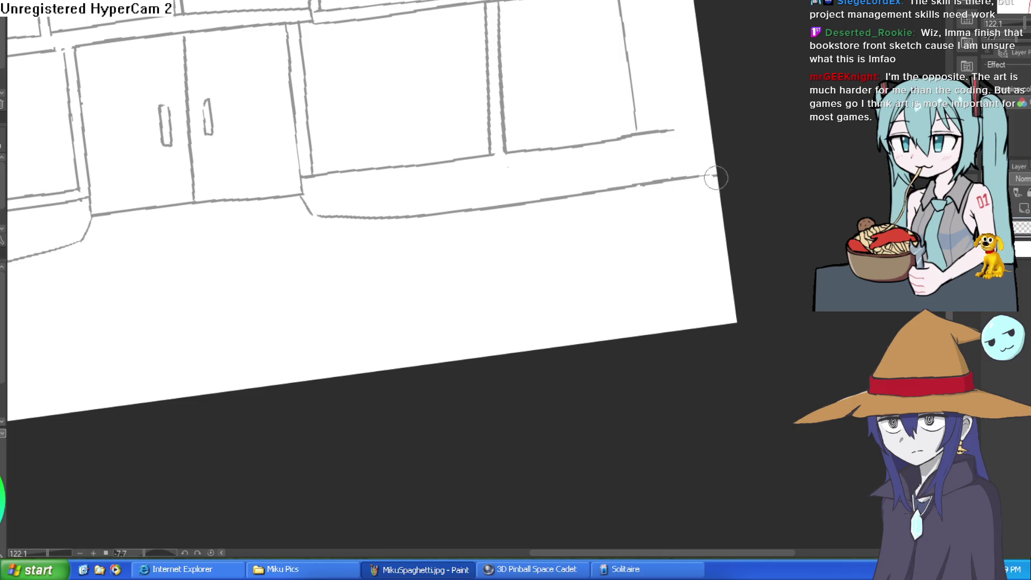
drag(603, 143, 731, 127)
key(ctrl+z)
drag(602, 142, 757, 114)
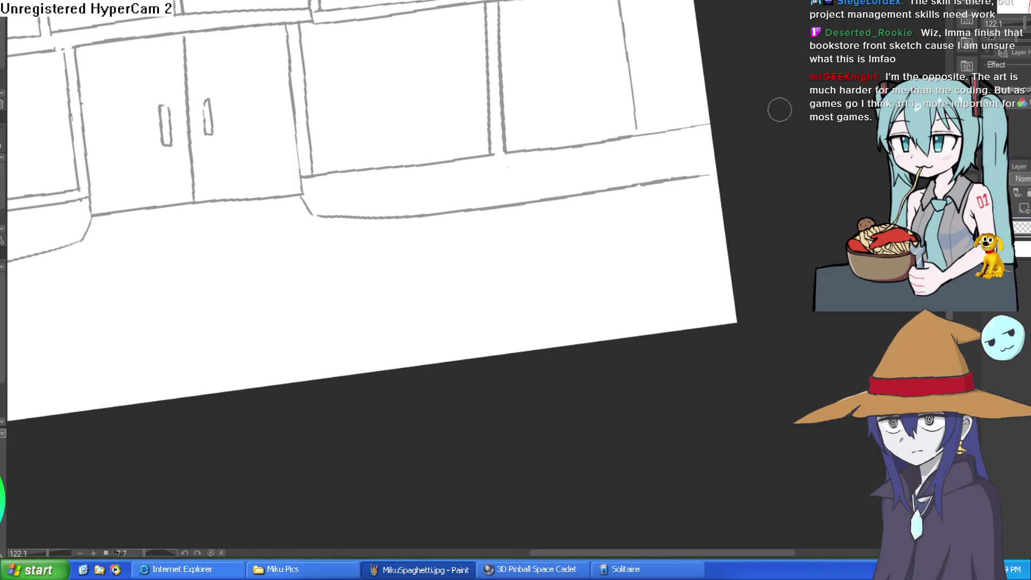
drag(687, 123, 774, 34)
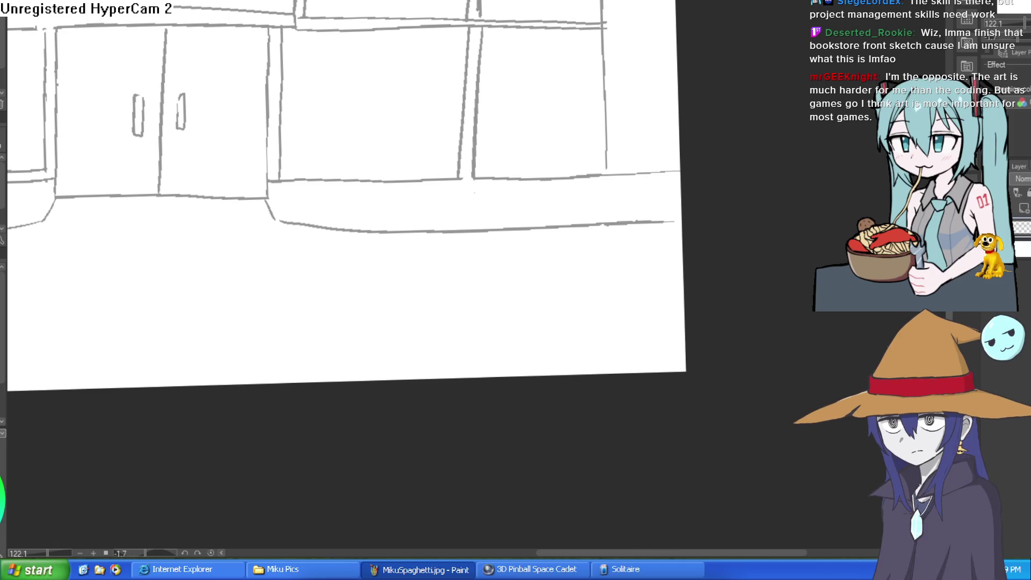
key(ctrl+Tab)
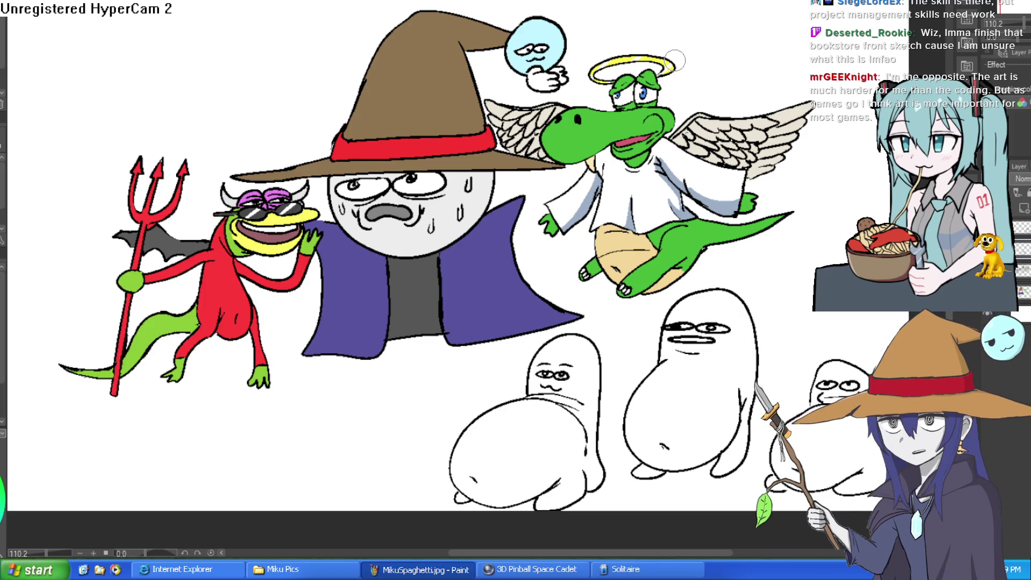
Leave the coloured character drawing and bring the storefront sketch back with Ctrl+Tab
scroll(773, 170, up, 3)
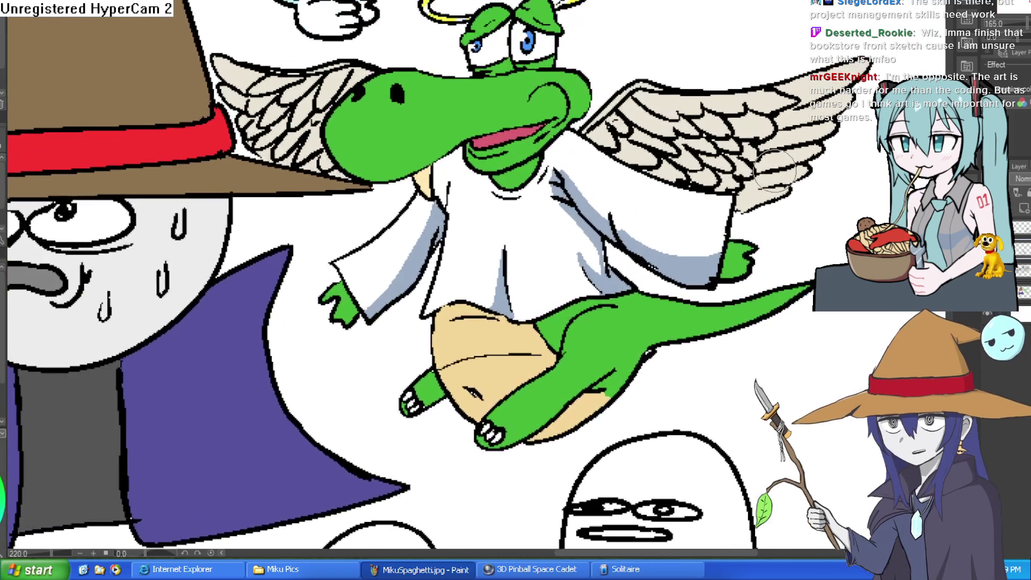
scroll(773, 171, down, 3)
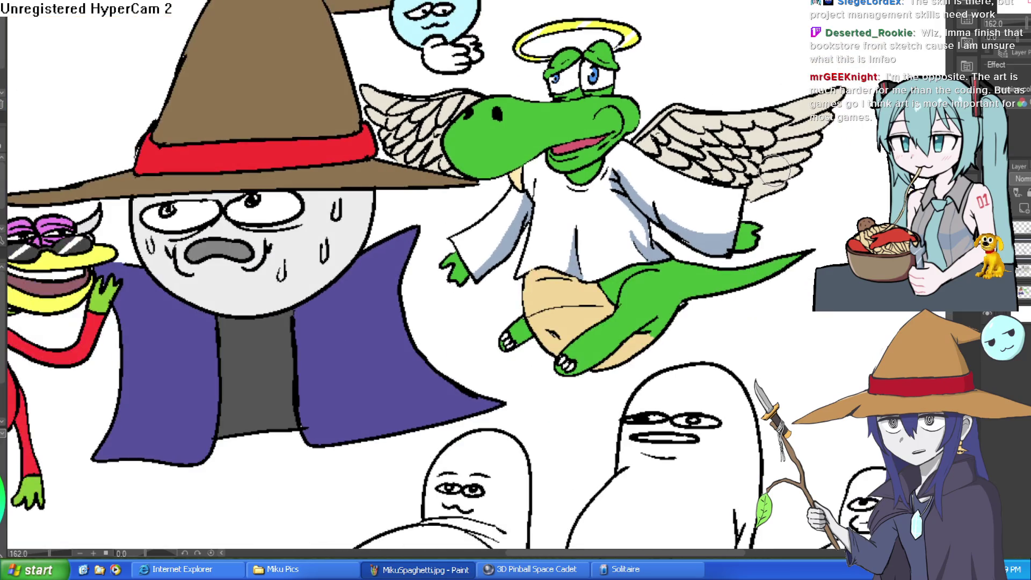
key(ctrl+Tab)
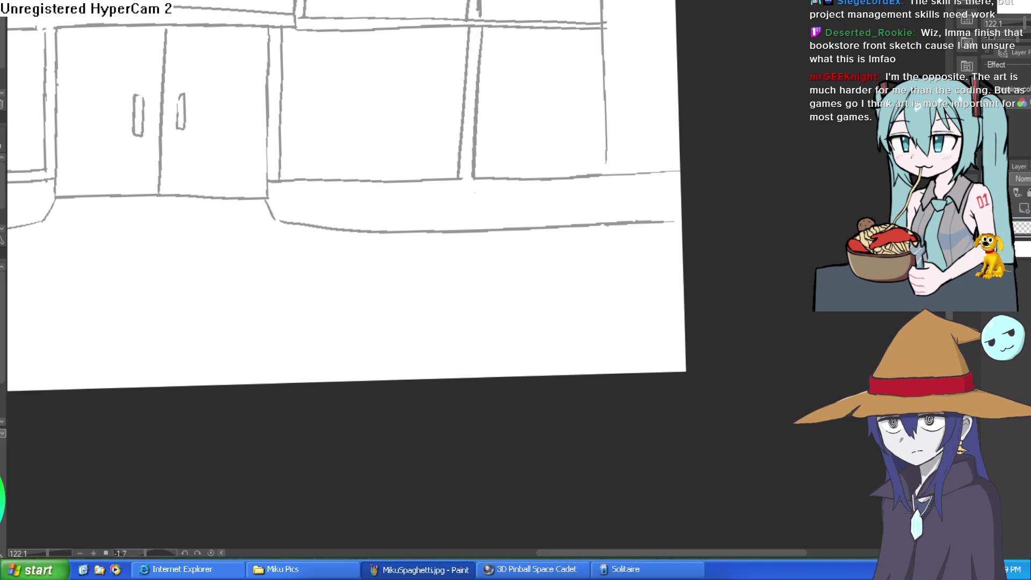
Retrace a vertical pane line on the storefront sketch and scroll the view
drag(604, 31, 606, 176)
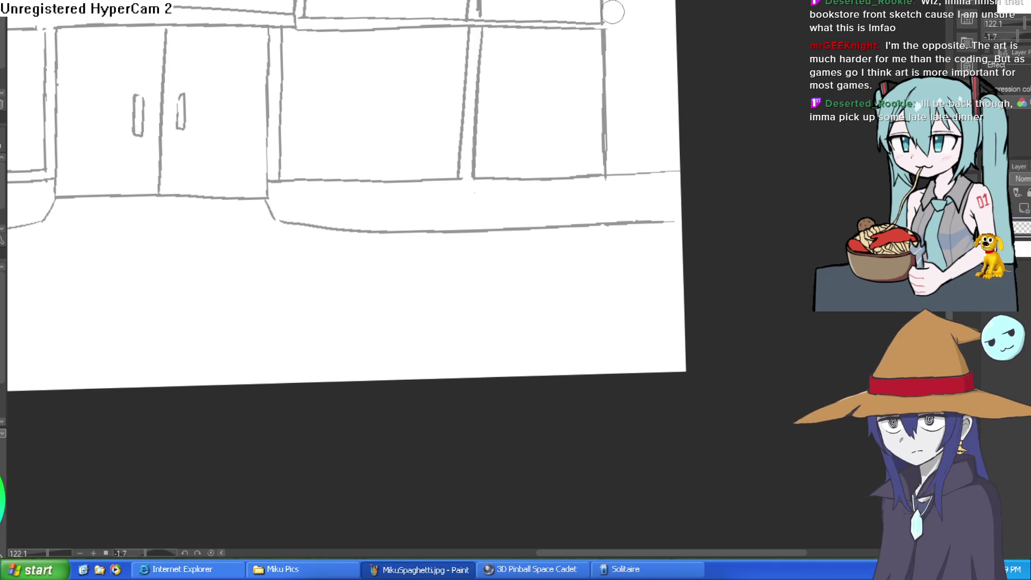
scroll(612, 12, up, 3)
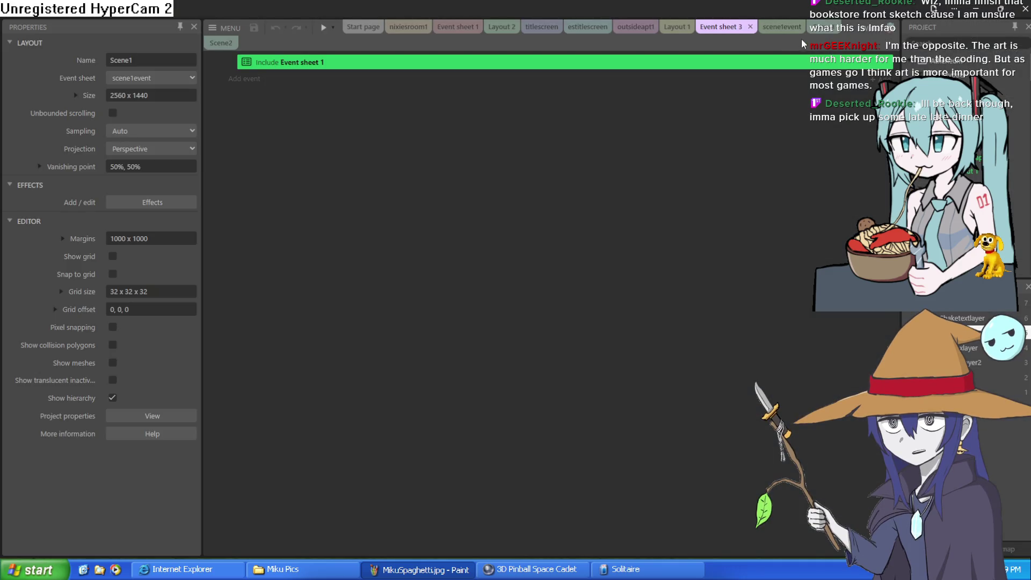
Expand the Knock Knock Knock and its spacebar groups in scene1event
click(784, 28)
scroll(399, 220, up, 2)
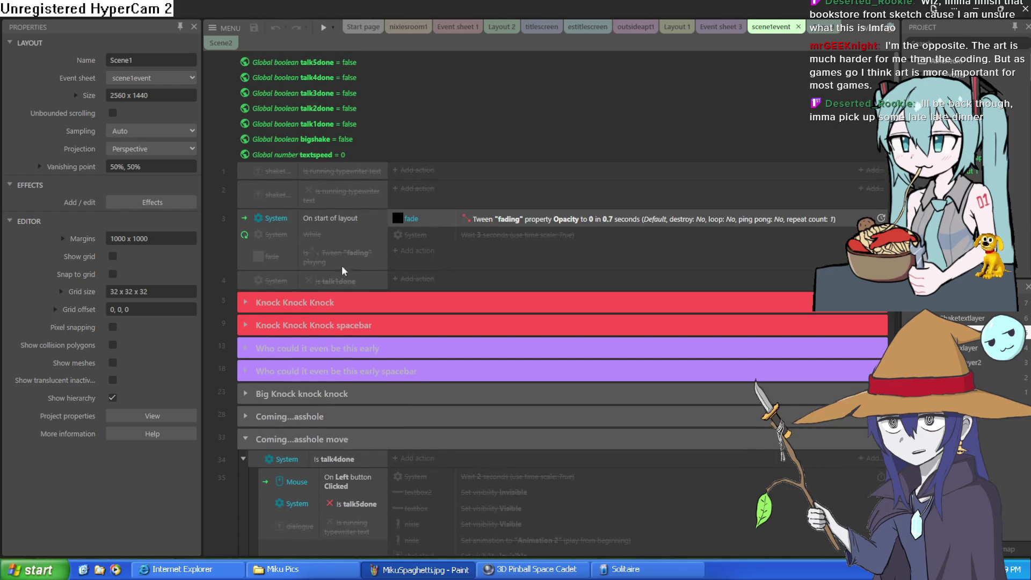
click(246, 304)
scroll(258, 300, down, 5)
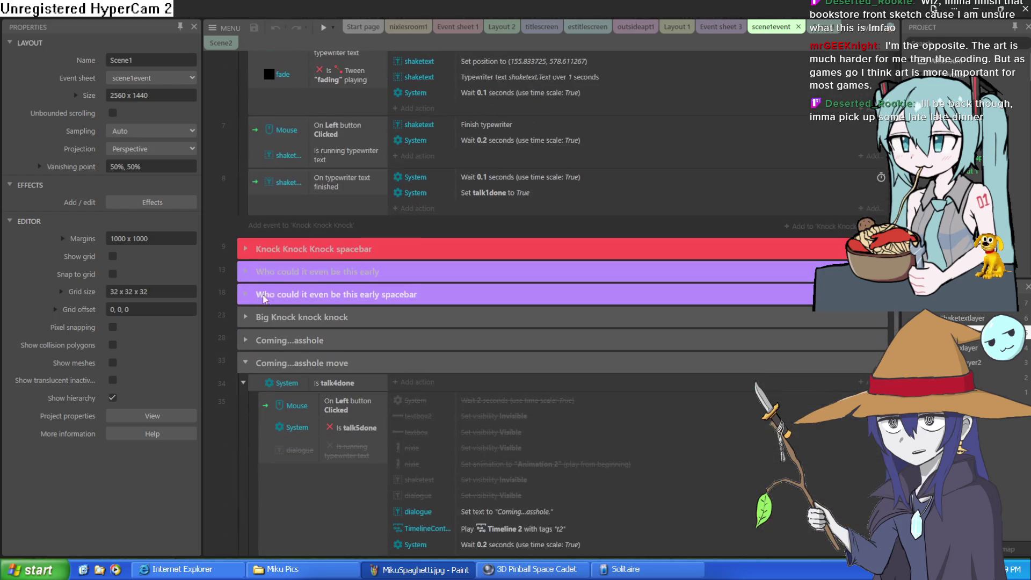
click(247, 250)
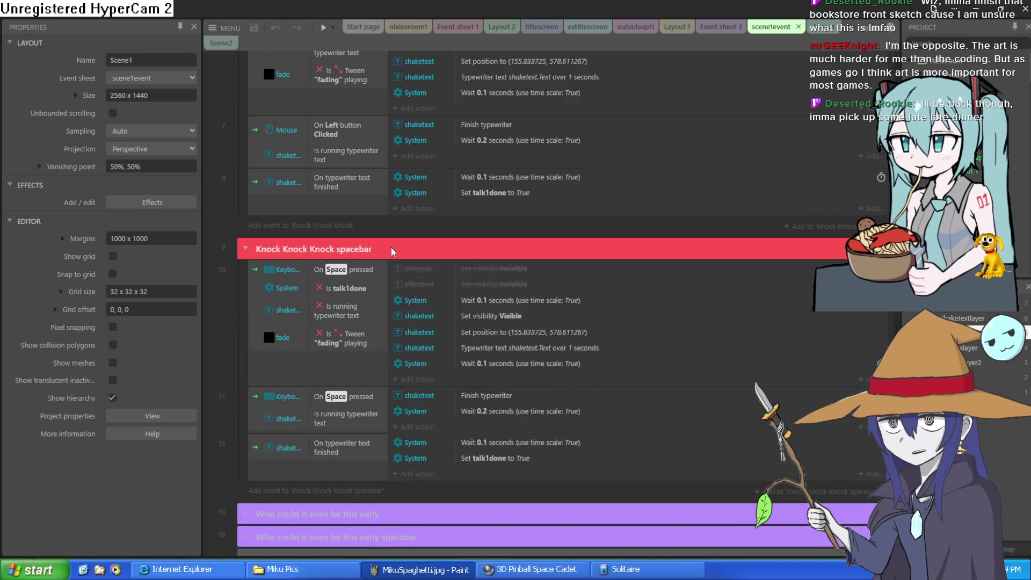
scroll(386, 266, down, 5)
scroll(419, 266, up, 2)
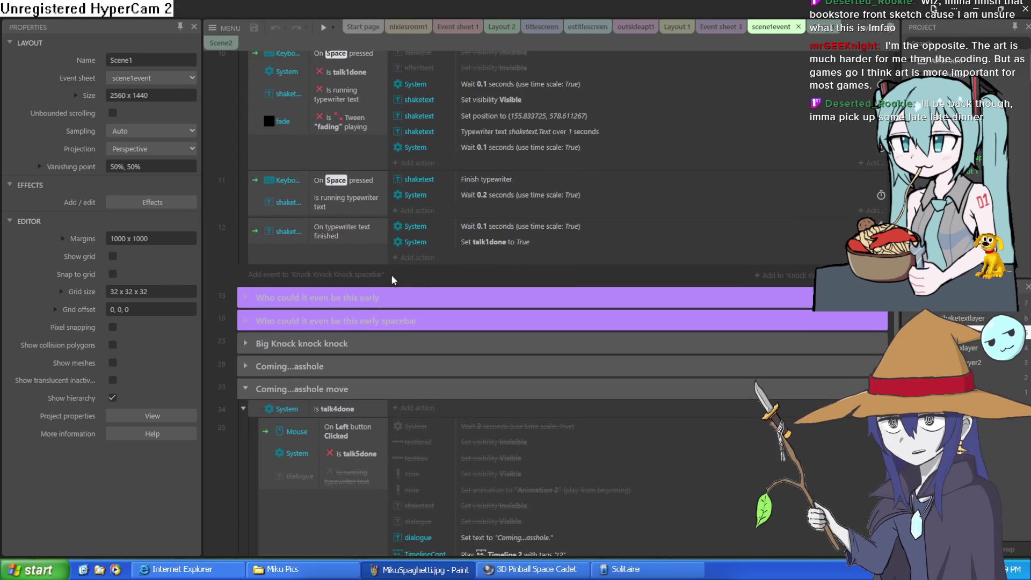
Expand and collapse the 'Who could it even be this early' and spacebar groups
click(247, 297)
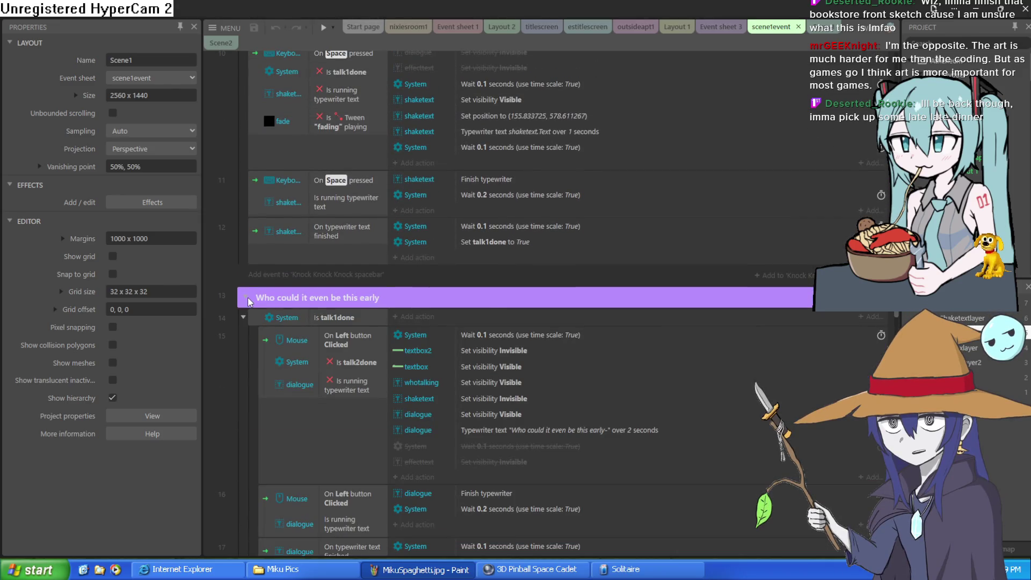
click(247, 298)
click(243, 320)
click(247, 318)
click(252, 304)
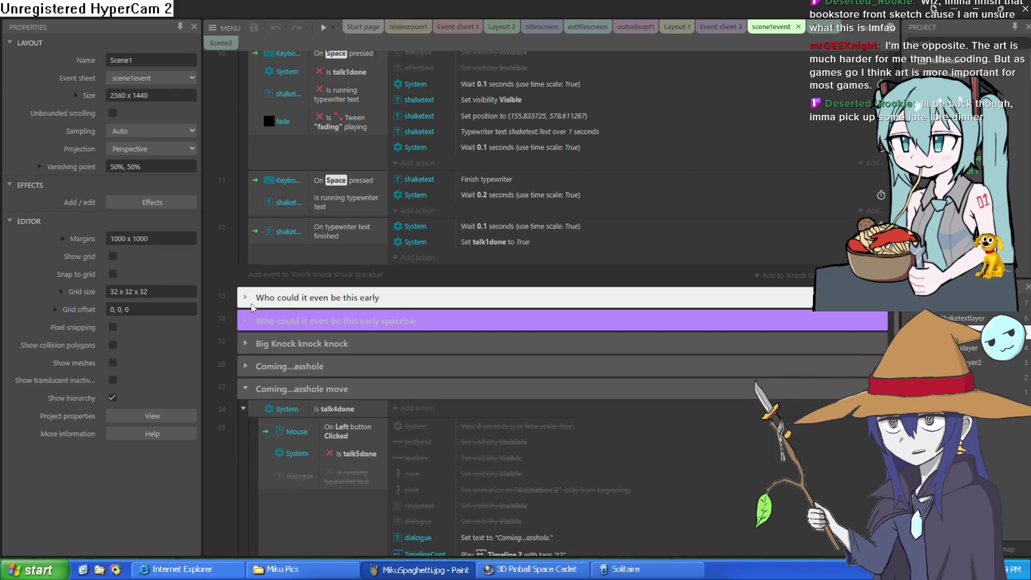
click(246, 298)
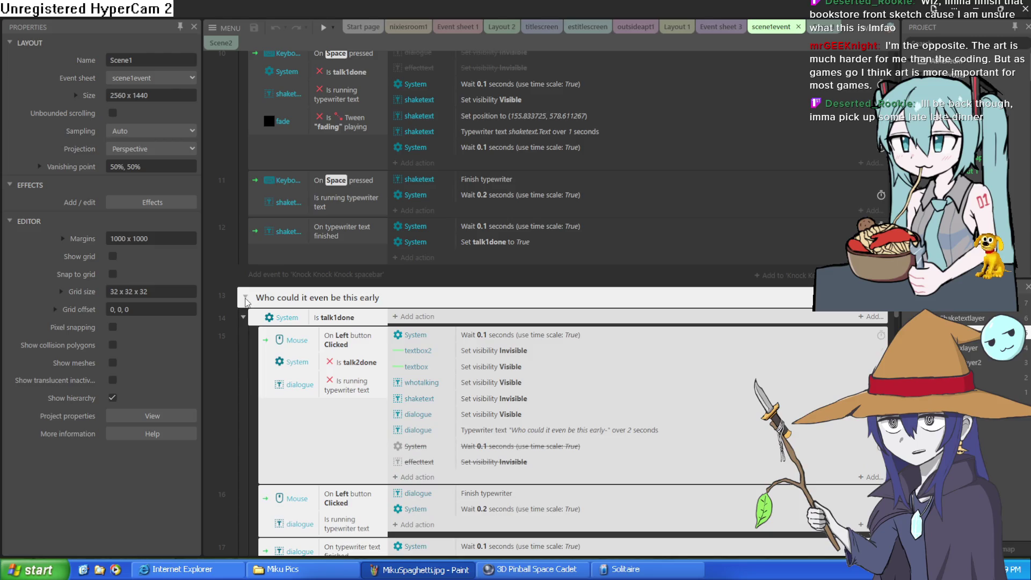
click(224, 335)
click(247, 298)
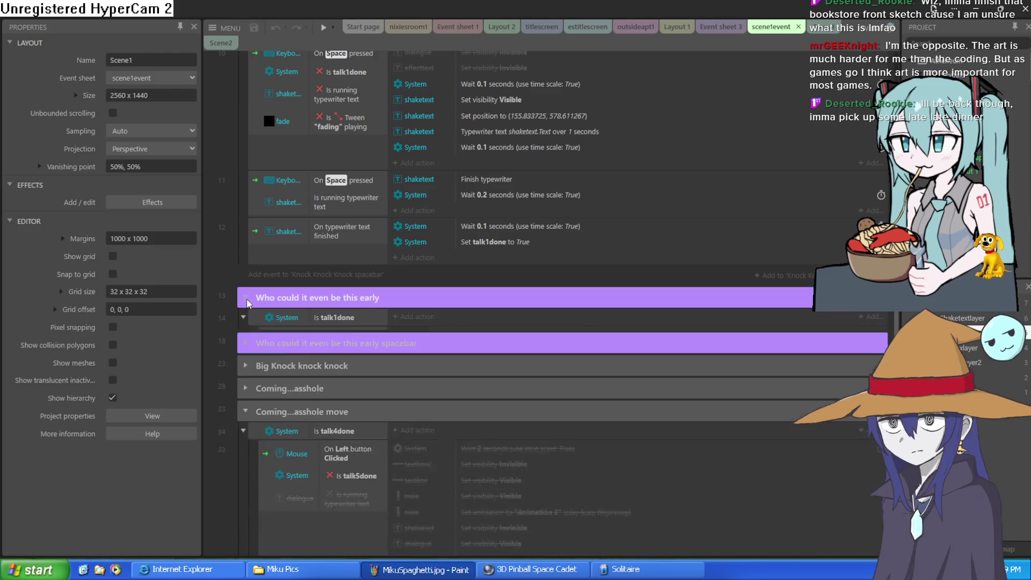
Collapse the Knock Knock Knock group and return to Clip Studio Paint
scroll(278, 250, up, 5)
click(247, 356)
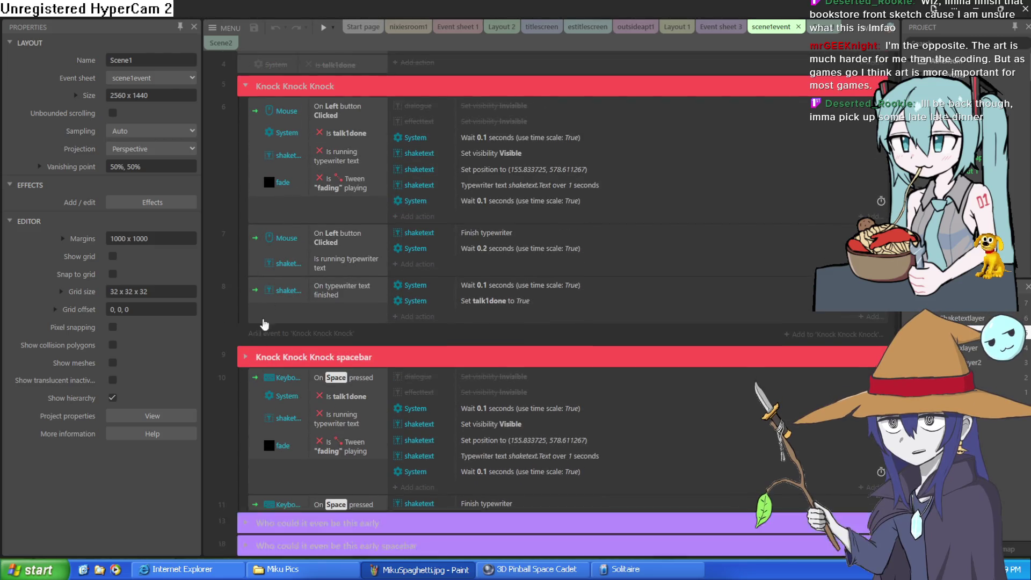
scroll(297, 244, up, 4)
click(246, 309)
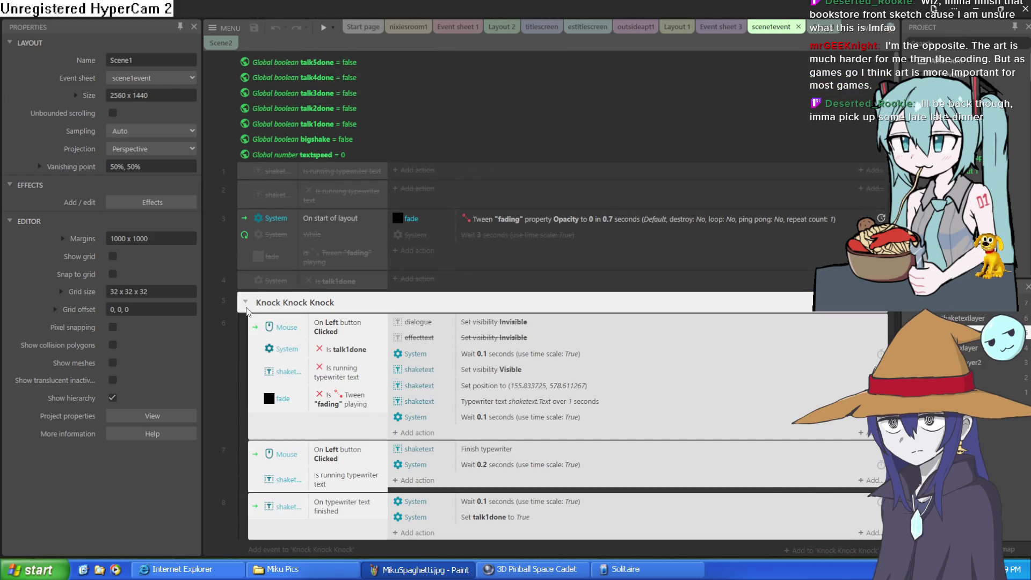
click(246, 303)
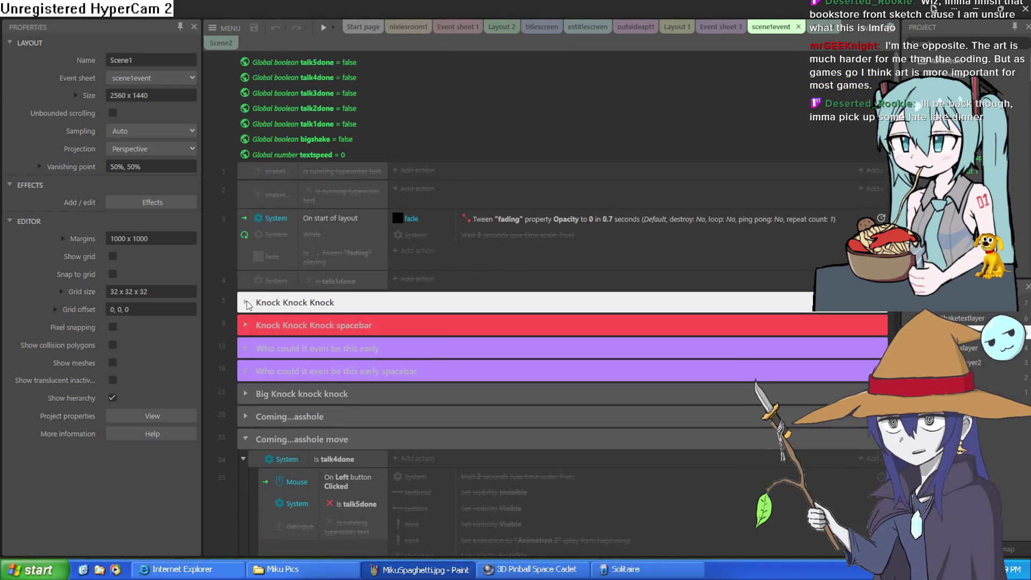
click(219, 270)
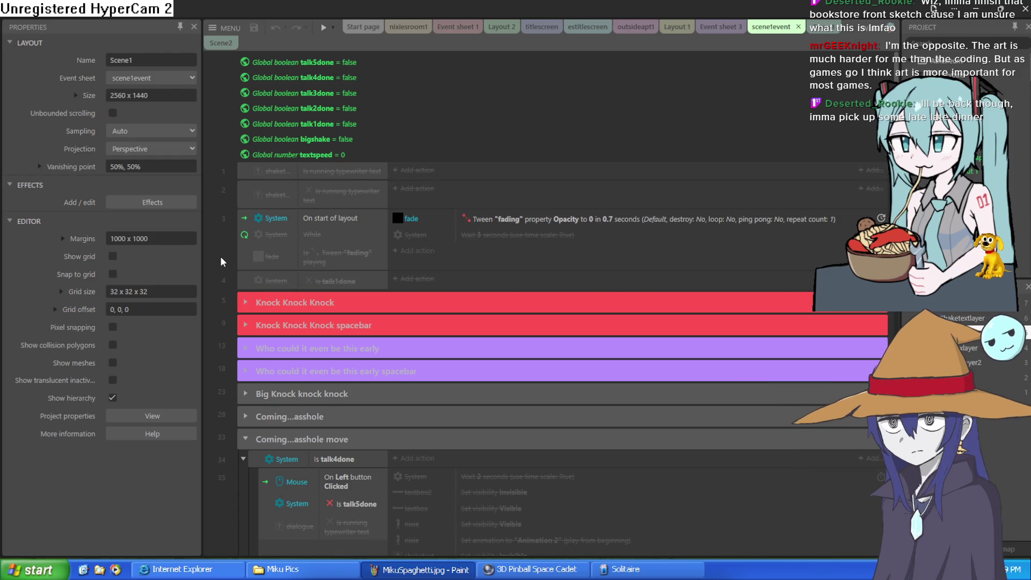
key(alt+Tab)
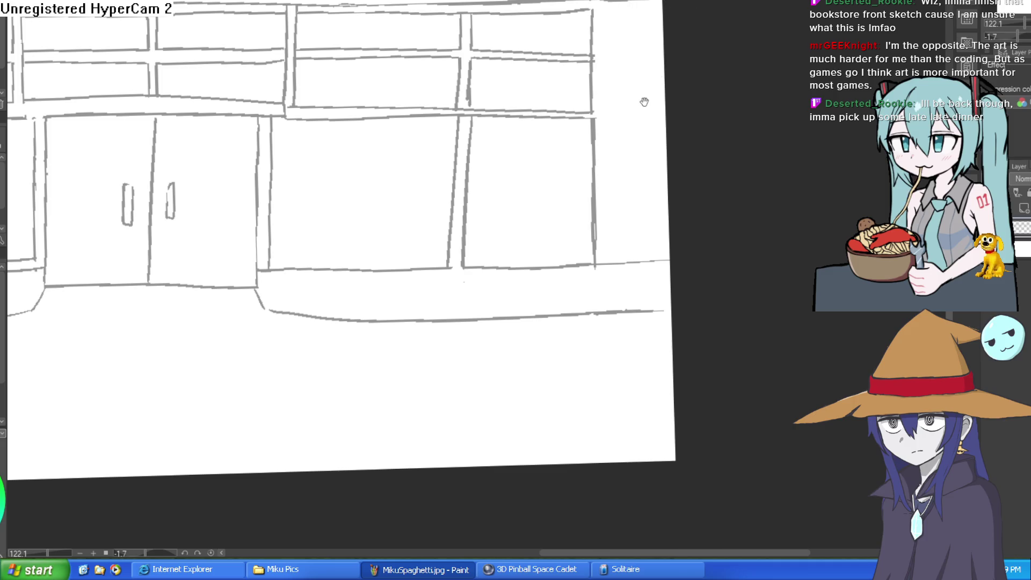
Erase part of the storefront's outer left line and view the upper-left corner
scroll(642, 99, down, 3)
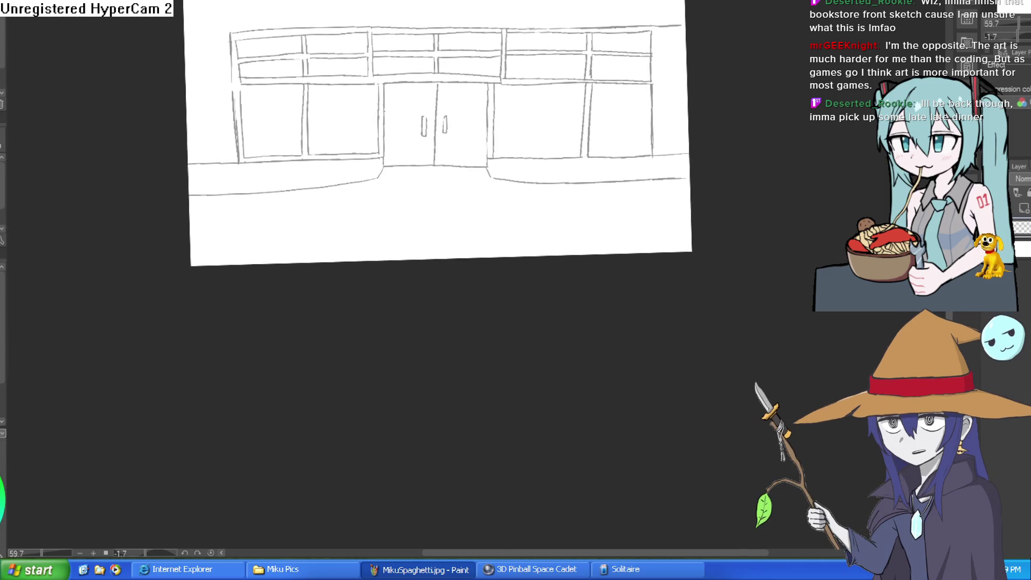
mouse_move(232, 80)
mouse_down()
mouse_move(238, 156)
mouse_move(231, 34)
mouse_up()
mouse_move(423, 44)
mouse_down()
mouse_move(281, 46)
mouse_move(253, 95)
mouse_up()
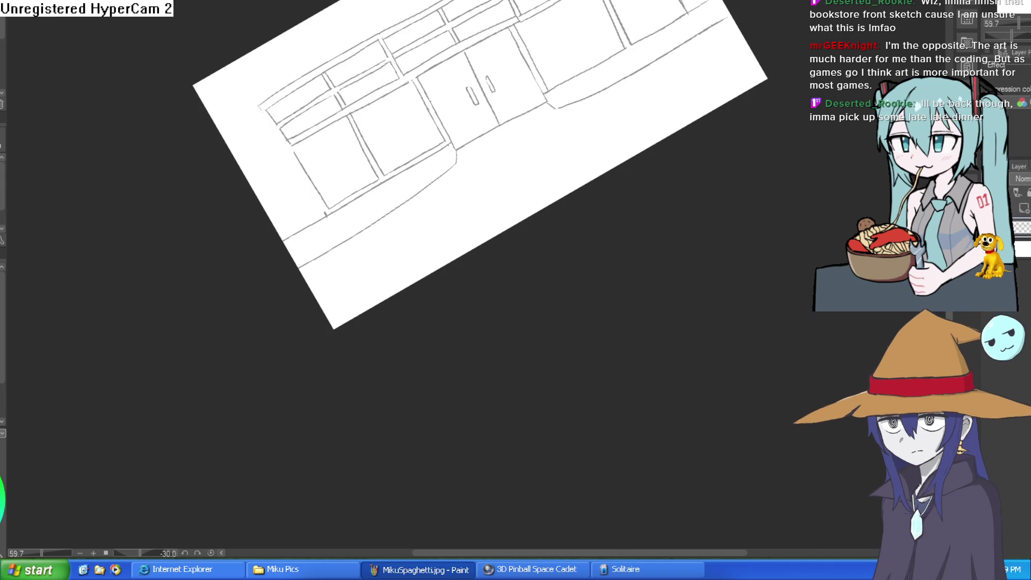
scroll(298, 88, up, 5)
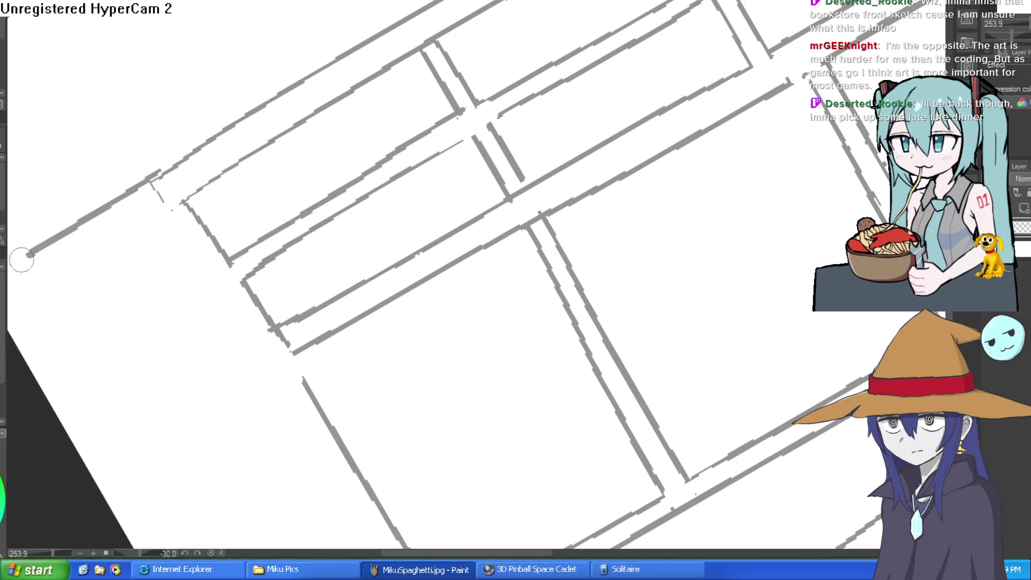
drag(182, 200, 311, 110)
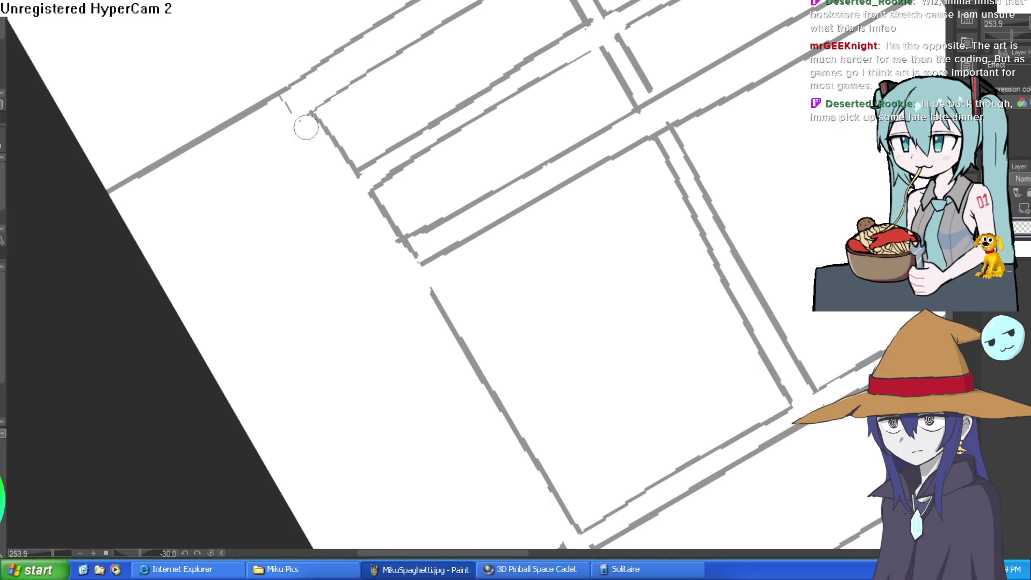
Erase the overlapping part of a vertical window divider and level the canvas rotation
scroll(568, 149, down, 5)
drag(568, 149, 495, 124)
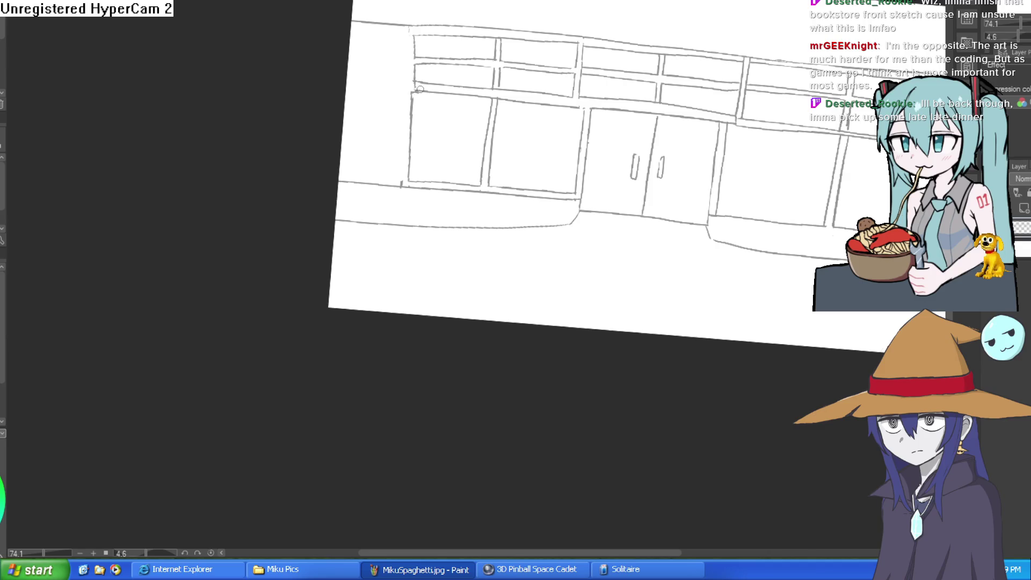
mouse_move(495, 98)
mouse_down()
mouse_move(484, 193)
mouse_move(396, 182)
mouse_up()
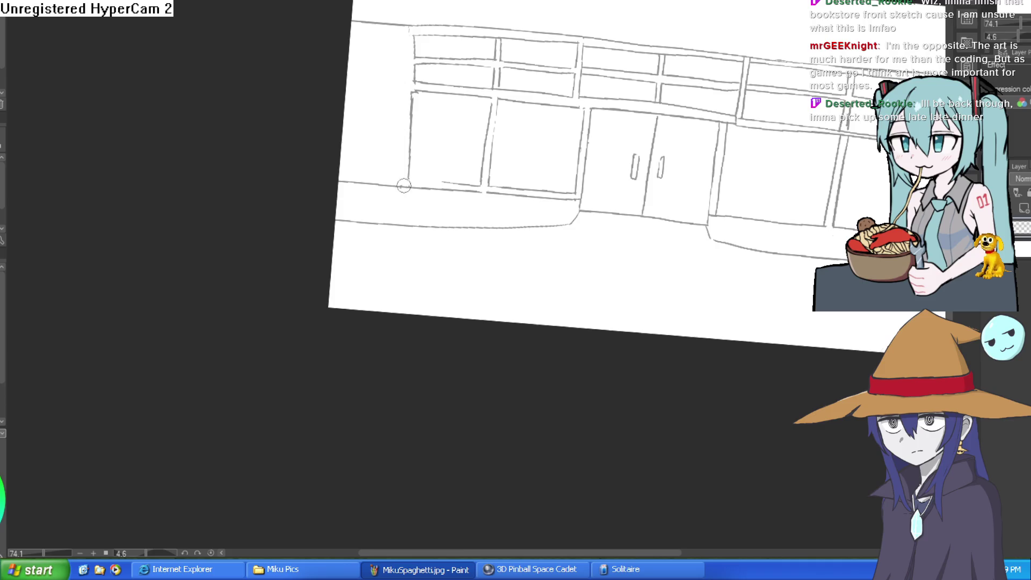
scroll(511, 174, down, 2)
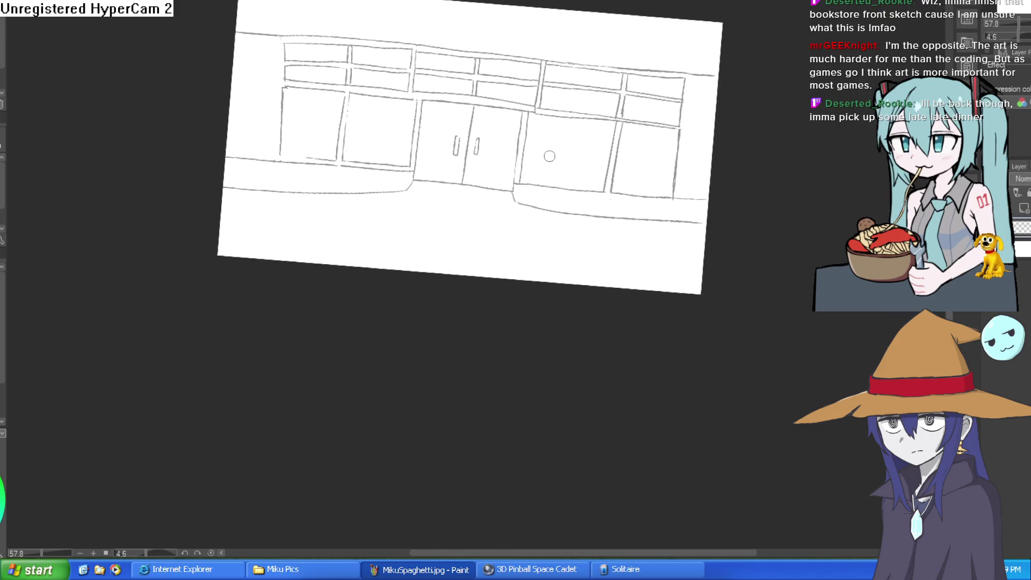
drag(643, 188, 605, 156)
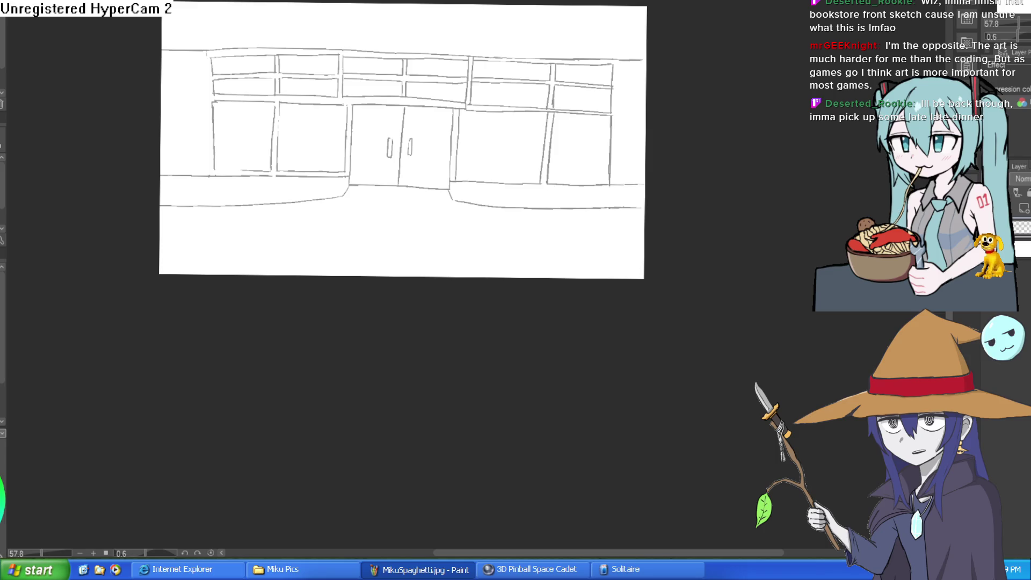
key(ctrl+Tab)
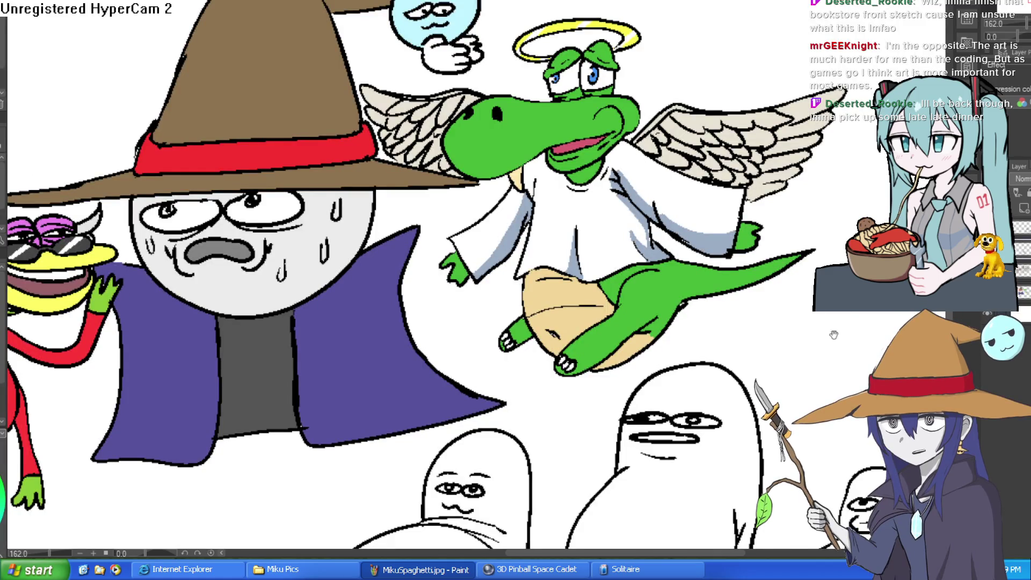
Try several outline strokes for the new blob's body and back, undoing each failed attempt
scroll(714, 51, down, 5)
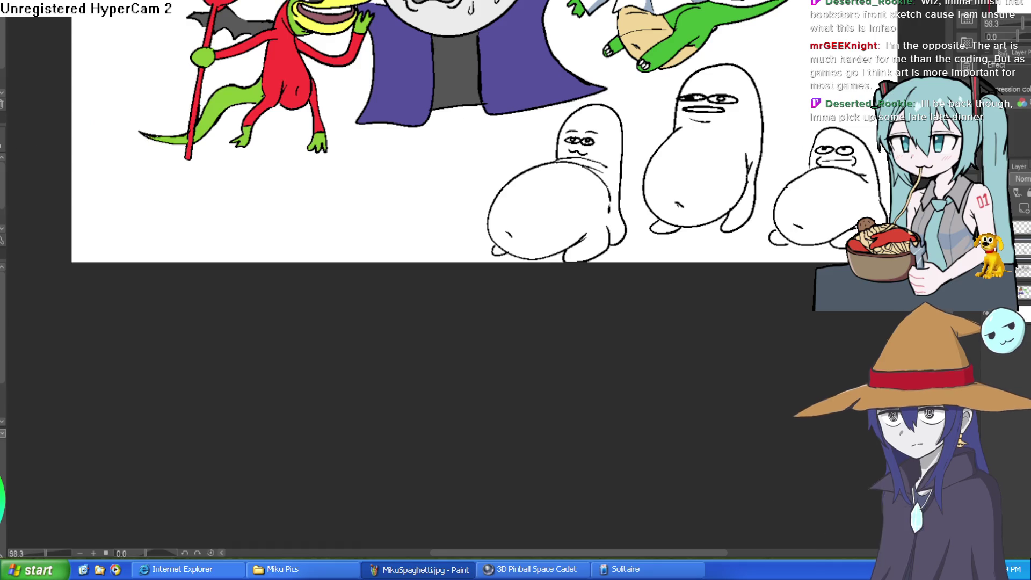
scroll(380, 170, up, 3)
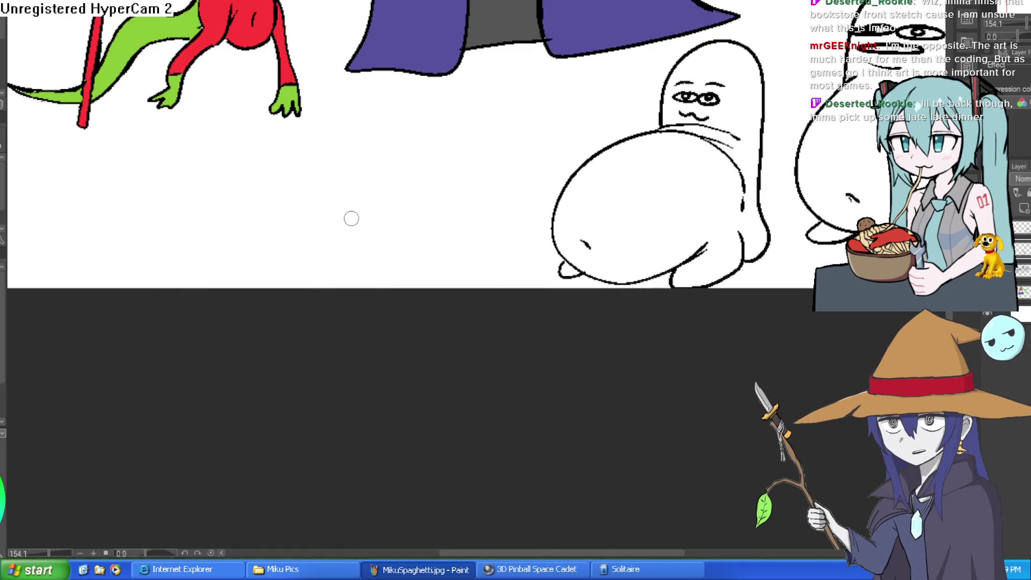
mouse_move(368, 179)
mouse_down()
mouse_move(361, 264)
mouse_move(408, 258)
mouse_up()
mouse_move(391, 151)
mouse_down()
mouse_move(340, 260)
mouse_move(474, 232)
mouse_move(490, 254)
mouse_up()
key(ctrl+z)
key(ctrl+z)
key(ctrl+z)
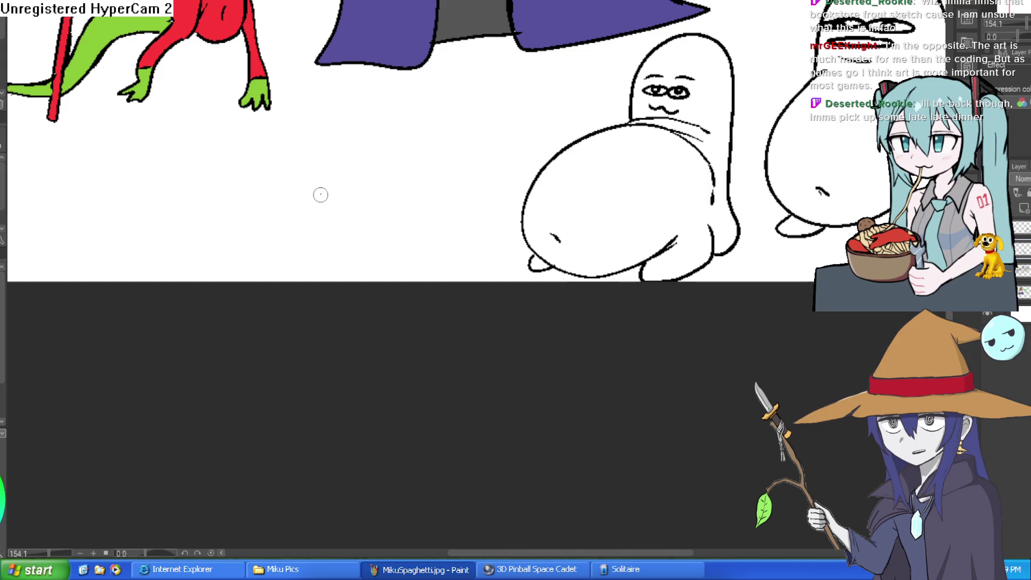
mouse_move(319, 192)
mouse_down()
mouse_move(428, 111)
mouse_move(436, 240)
mouse_up()
key(ctrl+z)
mouse_move(336, 145)
mouse_down()
mouse_move(294, 164)
mouse_move(375, 237)
mouse_move(412, 227)
mouse_up()
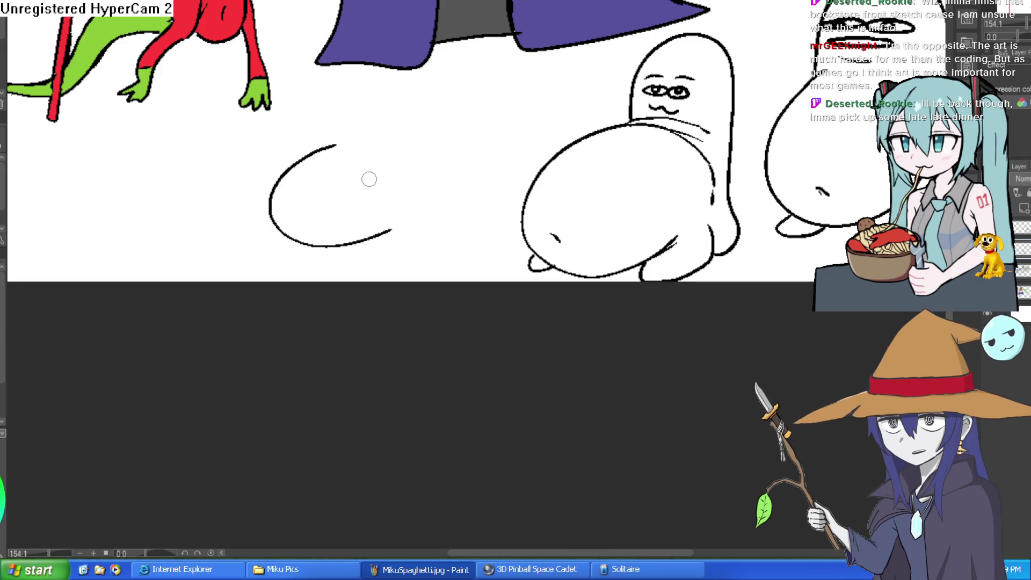
key(ctrl+z)
Draw the blob's body curve, its feet, its right side and a short curve on top
mouse_move(403, 217)
mouse_down()
mouse_move(445, 239)
mouse_move(406, 258)
mouse_up()
mouse_move(310, 158)
mouse_down()
mouse_move(294, 237)
mouse_move(405, 244)
mouse_up()
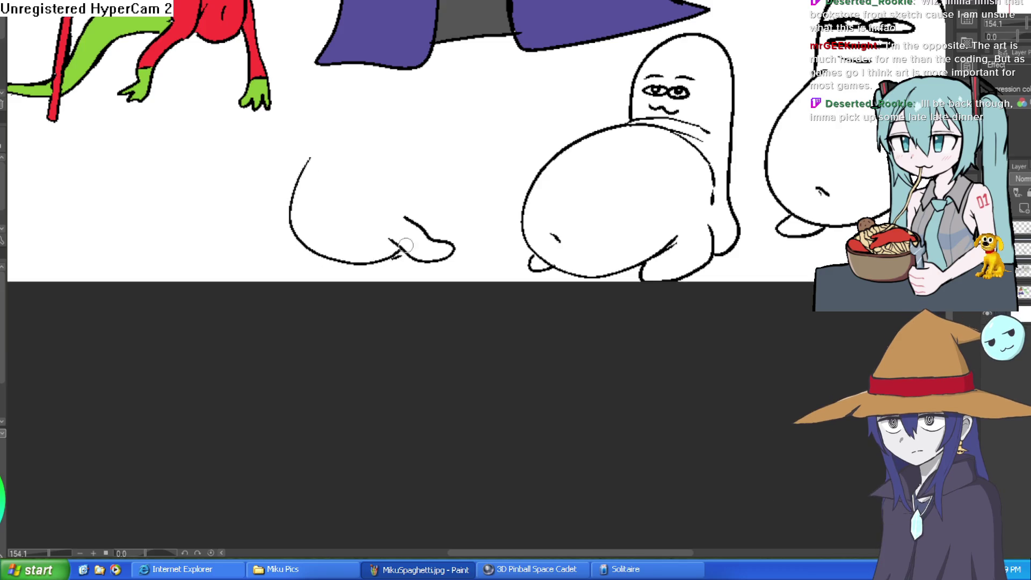
mouse_move(295, 237)
mouse_down()
mouse_move(280, 263)
mouse_move(306, 269)
mouse_move(314, 256)
mouse_up()
drag(325, 232, 335, 244)
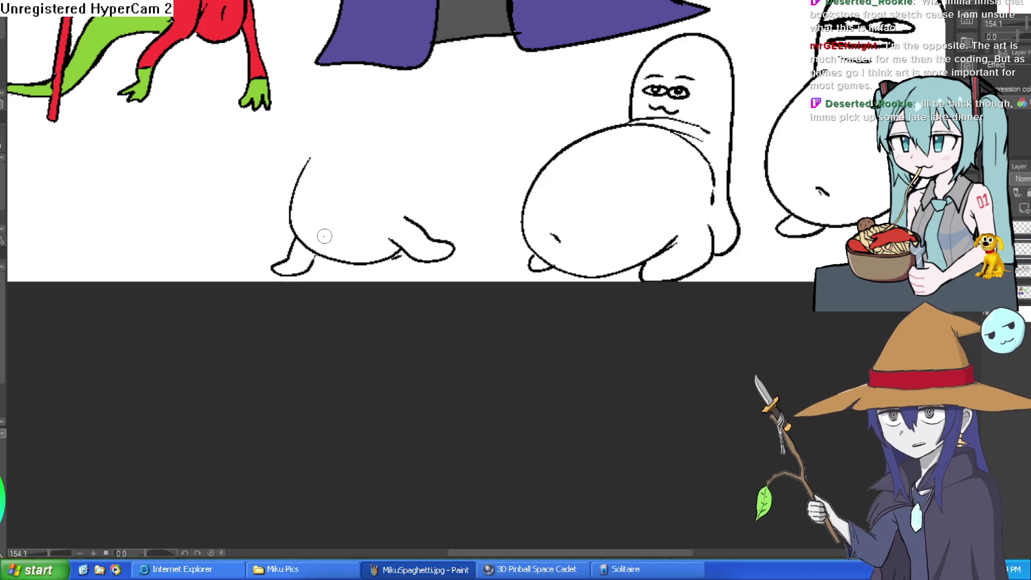
scroll(433, 200, up, 1)
drag(427, 252, 437, 155)
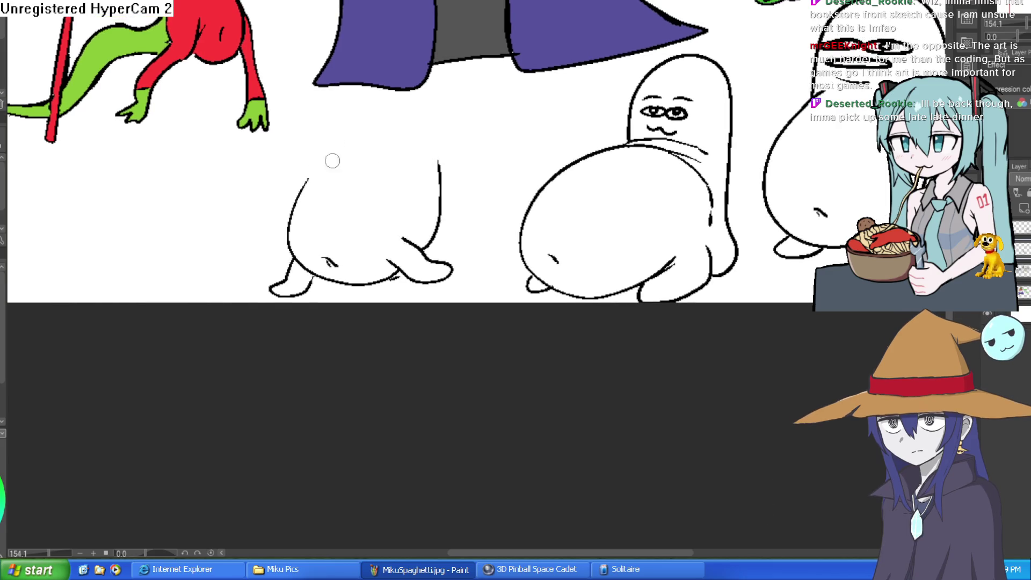
mouse_move(312, 160)
mouse_down()
mouse_move(307, 180)
mouse_move(401, 181)
mouse_move(426, 110)
mouse_move(358, 96)
mouse_move(314, 152)
mouse_move(350, 123)
mouse_move(328, 136)
mouse_move(400, 124)
mouse_move(322, 157)
mouse_move(387, 168)
mouse_move(419, 143)
mouse_up()
Zoom in and add the blob's eye, curved mouth, cheek lines and frowning brow
click(330, 133)
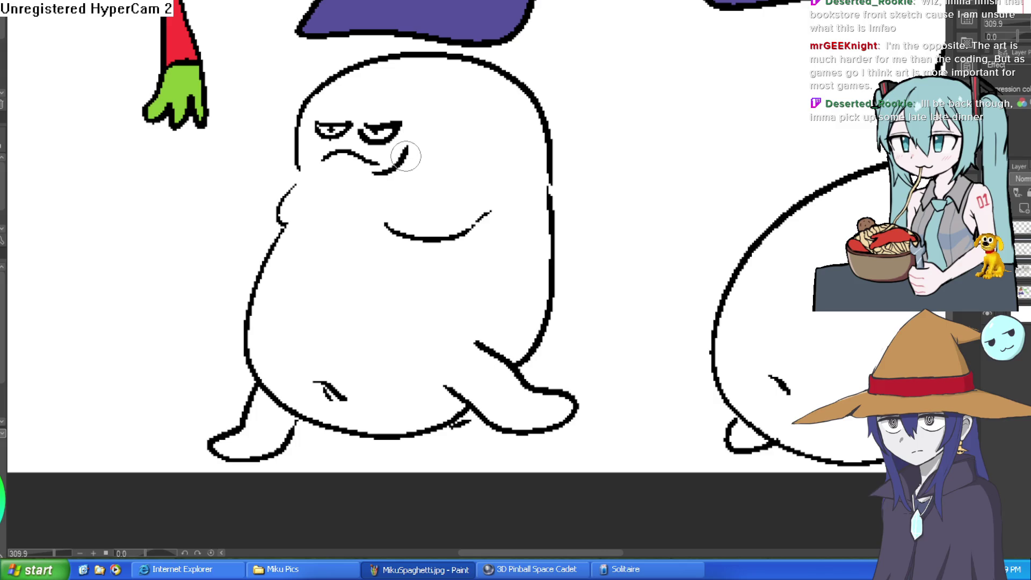
mouse_move(409, 182)
mouse_down()
mouse_move(432, 157)
mouse_move(435, 107)
mouse_move(443, 116)
mouse_up()
drag(311, 160, 321, 174)
mouse_move(348, 108)
mouse_down()
mouse_move(370, 127)
mouse_move(352, 127)
mouse_up()
scroll(469, 155, down, 3)
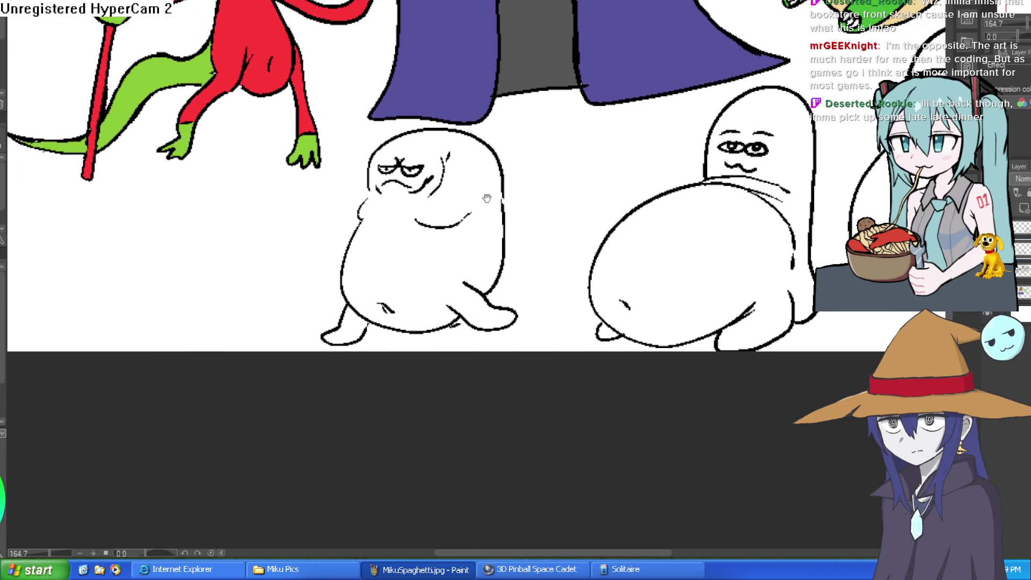
Switch to the bookstore-front sketch document with Ctrl+Tab and rotate its view
drag(661, 162, 602, 213)
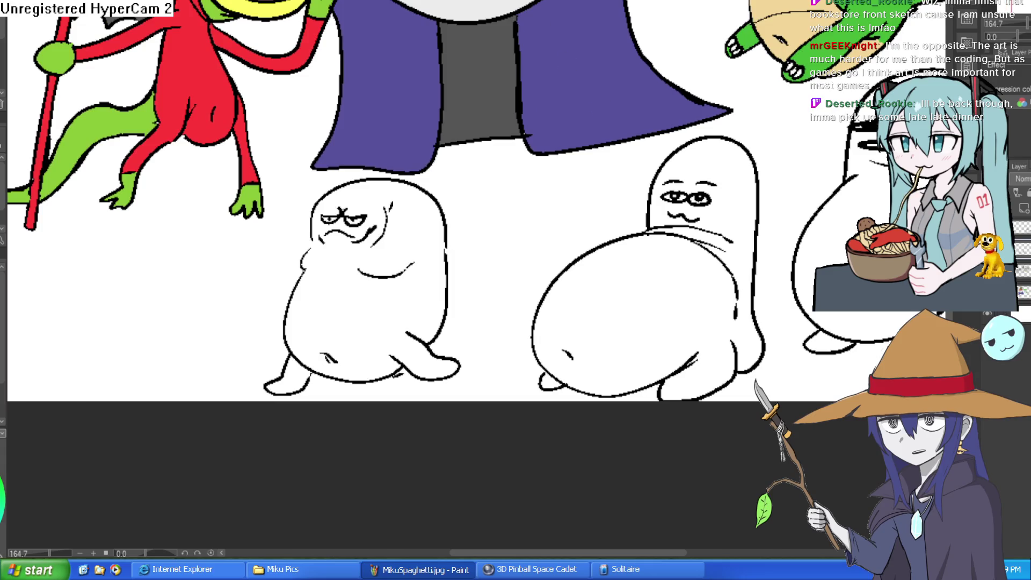
key(ctrl+Tab)
scroll(328, 150, up, 3)
mouse_move(694, 215)
mouse_down()
mouse_move(561, 161)
mouse_move(652, 67)
mouse_move(528, 116)
mouse_move(591, 177)
mouse_move(593, 229)
mouse_move(580, 204)
mouse_move(591, 219)
mouse_up()
scroll(590, 177, down, 2)
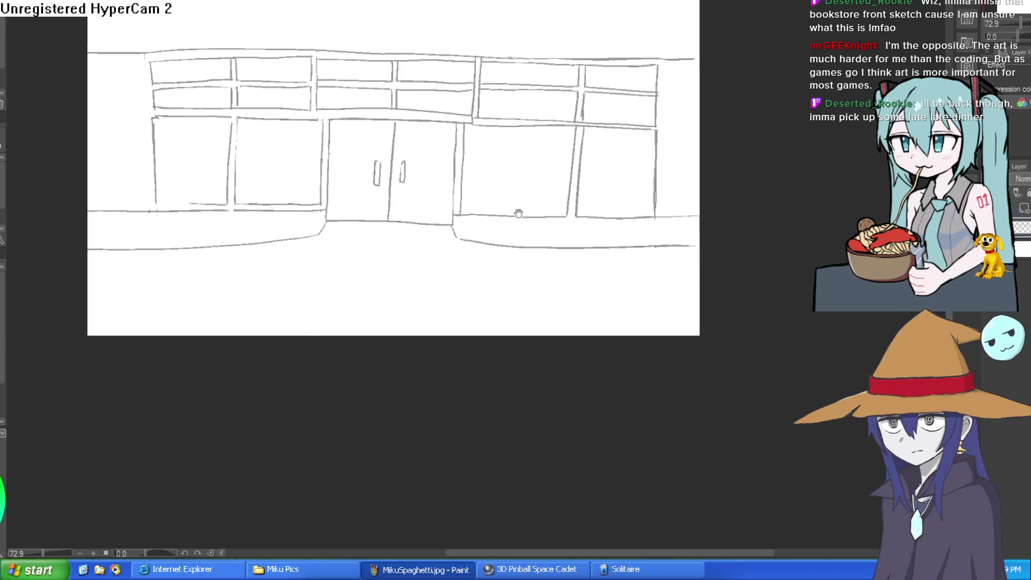
Tilt the canvas about 34 degrees and try the top-edge line twice, undoing both attempts
drag(516, 193, 510, 238)
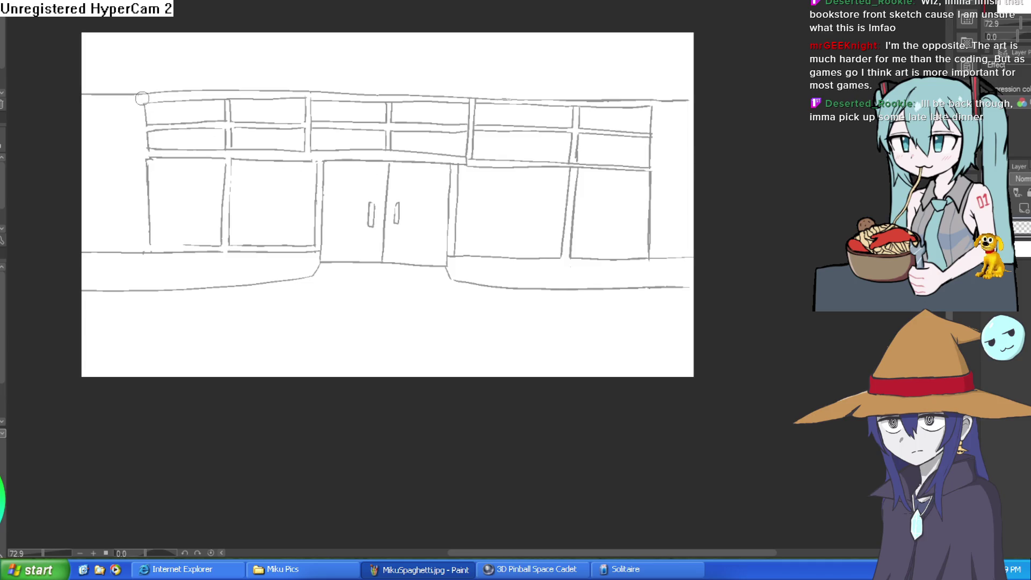
drag(482, 100, 414, 101)
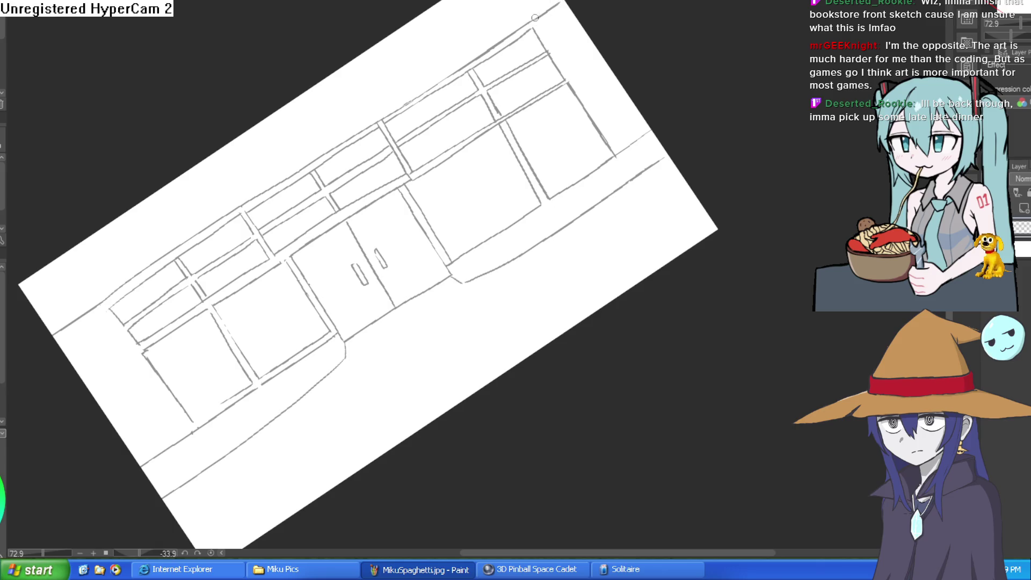
scroll(535, 18, up, 3)
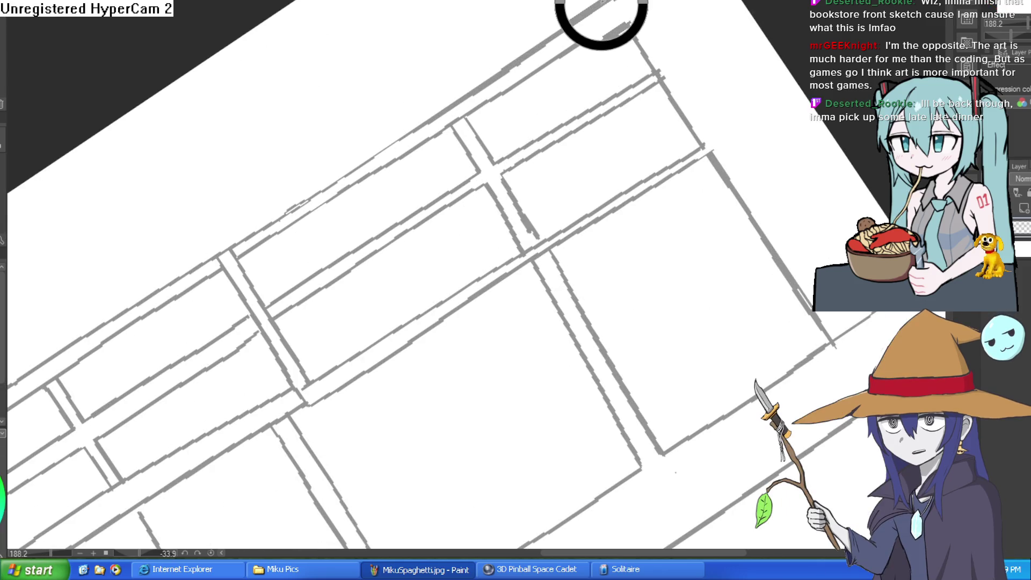
scroll(599, 3, down, 2)
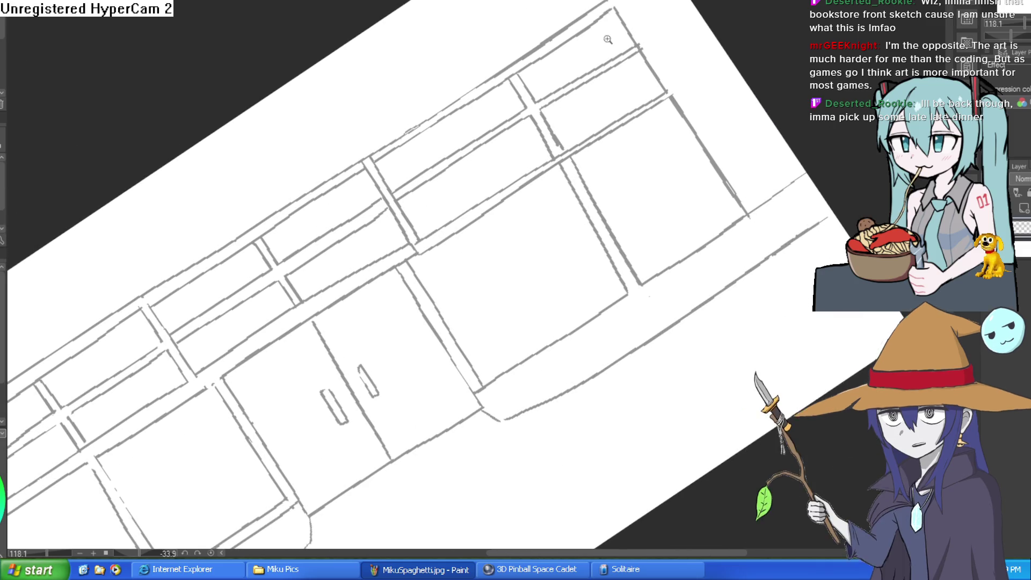
scroll(588, 6, down, 2)
drag(611, 6, 69, 340)
key(ctrl+z)
drag(387, 149, 74, 349)
key(ctrl+z)
Redraw the line along the storefront's top edge, keeping the final attempt
scroll(391, 167, down, 3)
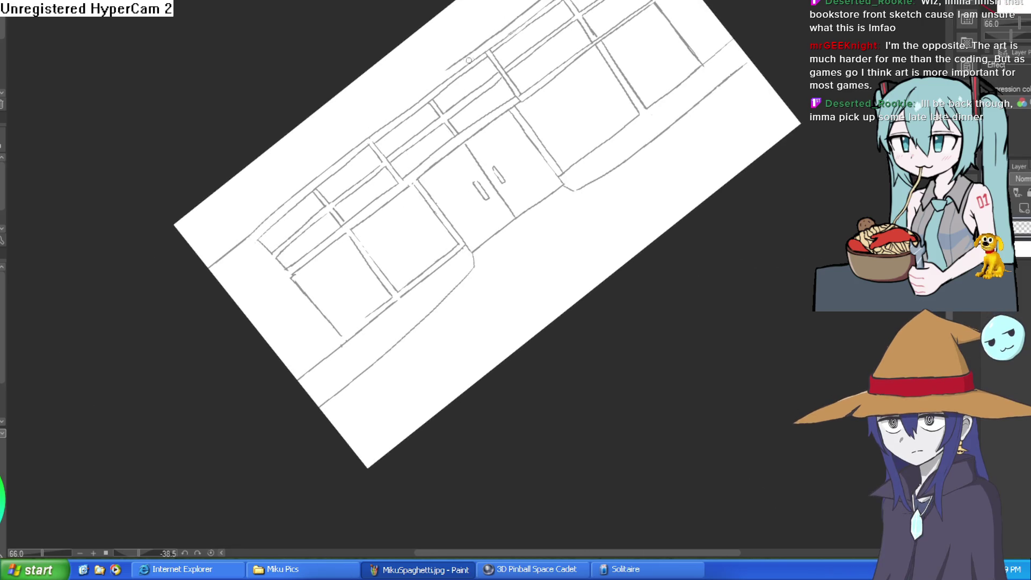
drag(455, 65, 225, 234)
key(ctrl+z)
drag(455, 65, 172, 282)
Level the storefront view and add a short vertical stroke below the ledge
drag(464, 99, 516, 177)
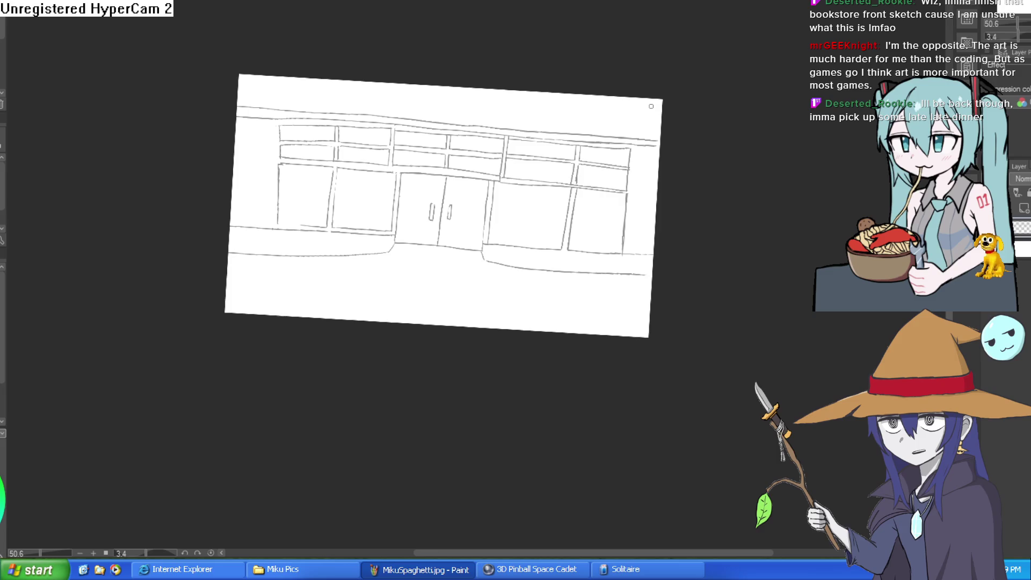
scroll(651, 106, up, 4)
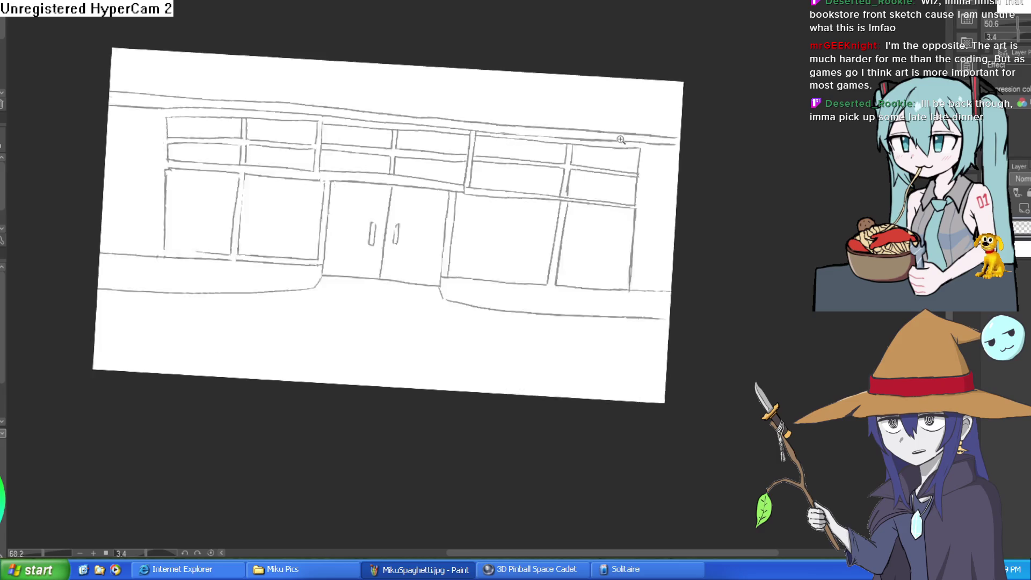
drag(651, 106, 634, 52)
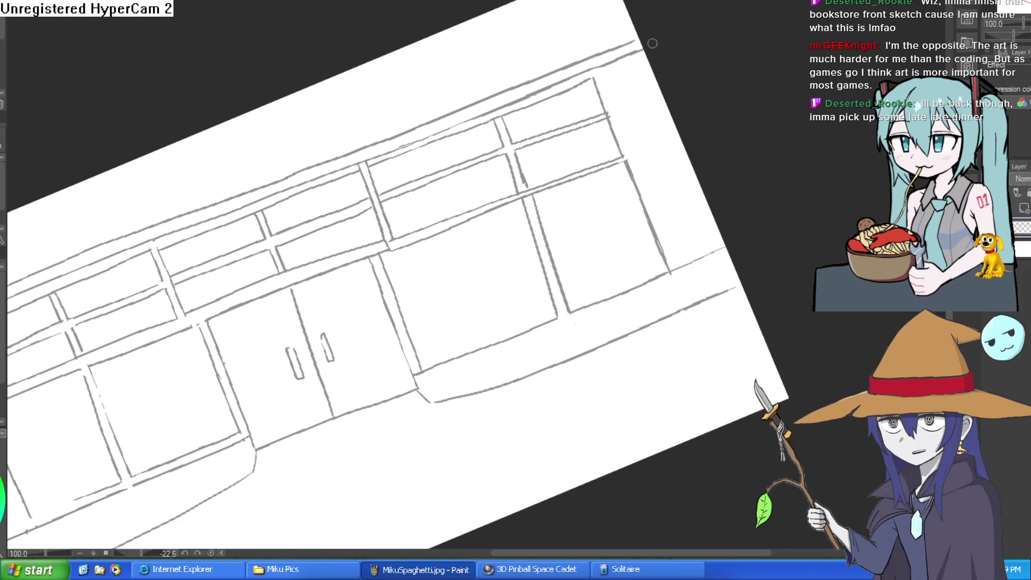
scroll(650, 42, down, 3)
mouse_move(649, 43)
mouse_down()
mouse_move(722, 152)
mouse_move(704, 134)
mouse_move(670, 168)
mouse_move(670, 155)
mouse_up()
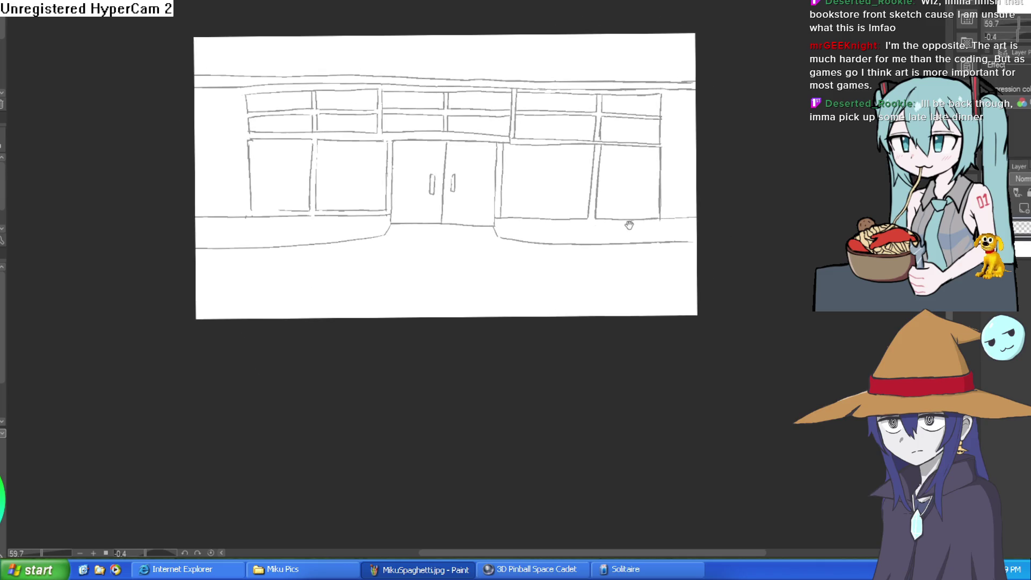
scroll(490, 213, up, 5)
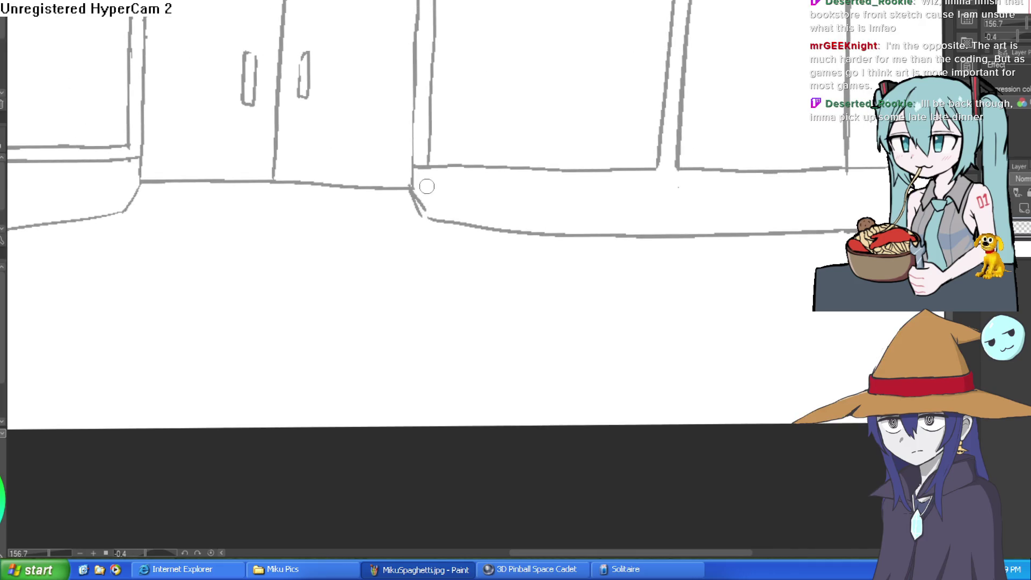
drag(428, 171, 428, 201)
Draw a long line parallel to the existing one on a steeply tilted view
scroll(283, 193, down, 3)
scroll(426, 223, up, 2)
scroll(333, 161, up, 2)
drag(333, 162, 484, 99)
drag(522, 167, 177, 439)
scroll(177, 439, down, 5)
mouse_move(575, 230)
mouse_down()
mouse_move(617, 230)
mouse_move(665, 210)
mouse_move(550, 253)
mouse_move(654, 220)
mouse_move(639, 176)
mouse_up()
scroll(662, 211, down, 3)
scroll(387, 182, up, 5)
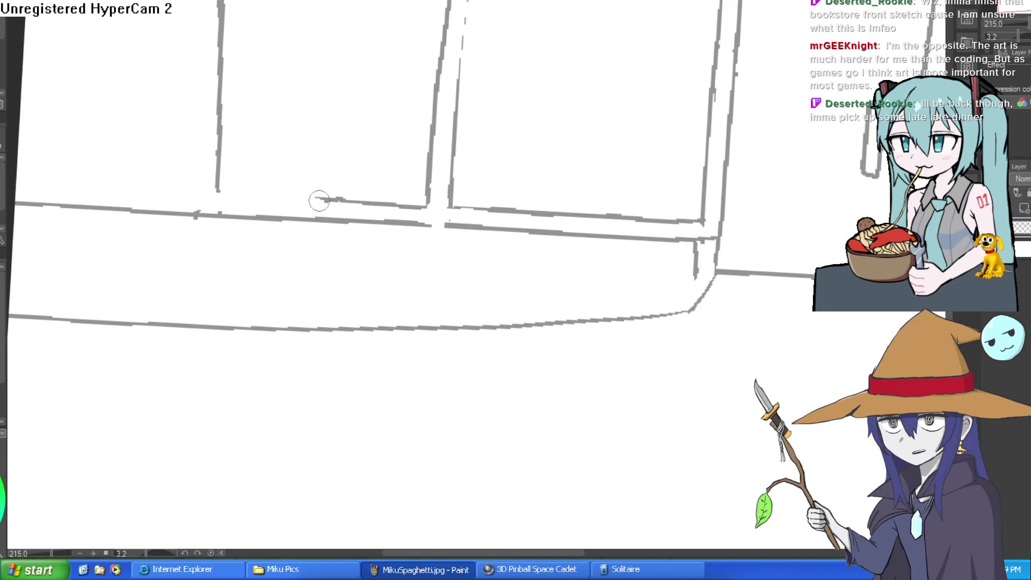
scroll(265, 193, down, 2)
mouse_move(440, 259)
mouse_down()
mouse_move(486, 195)
mouse_move(625, 168)
mouse_up()
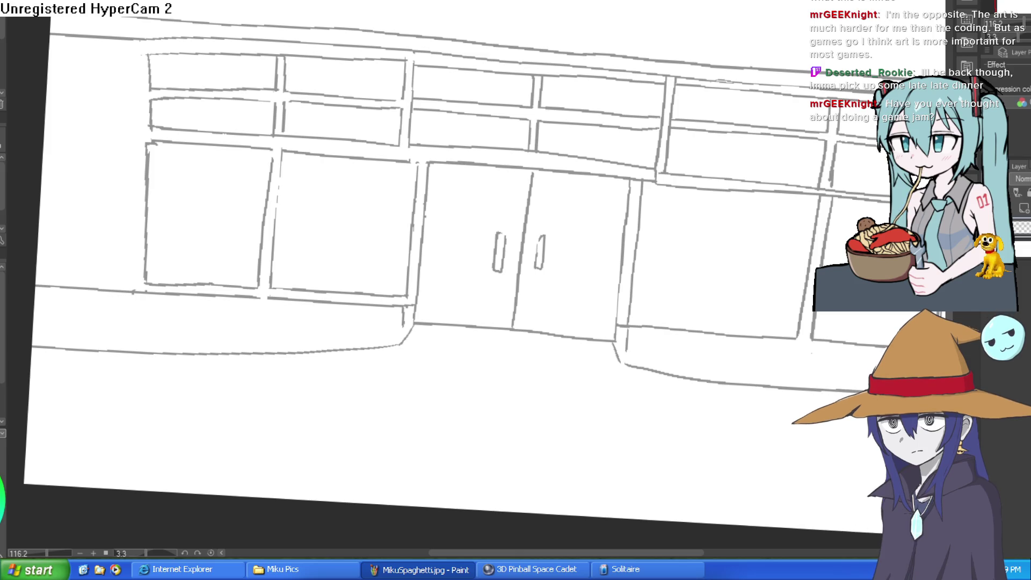
key(alt+Tab)
key(alt+Tab)
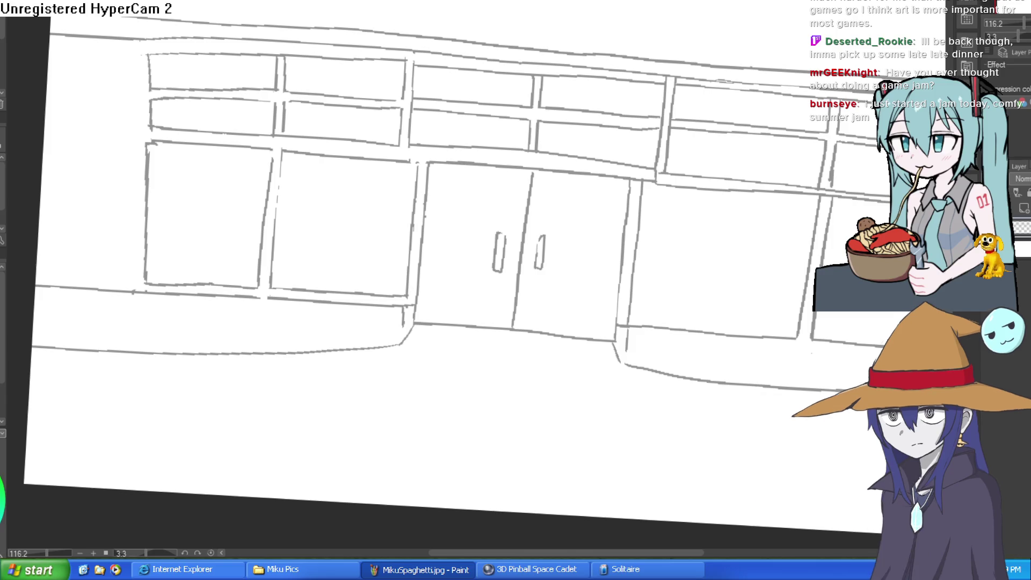
drag(588, 18, 542, 51)
key(ctrl+z)
mouse_move(617, 83)
mouse_down()
mouse_move(595, 138)
mouse_move(615, 105)
mouse_move(656, 77)
mouse_up()
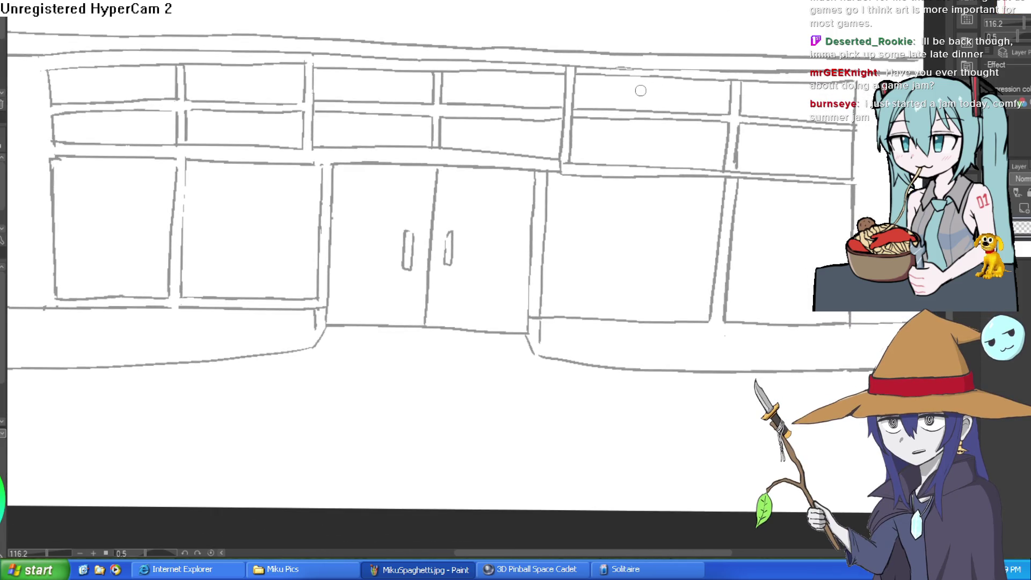
drag(821, 156, 774, 122)
scroll(773, 123, down, 4)
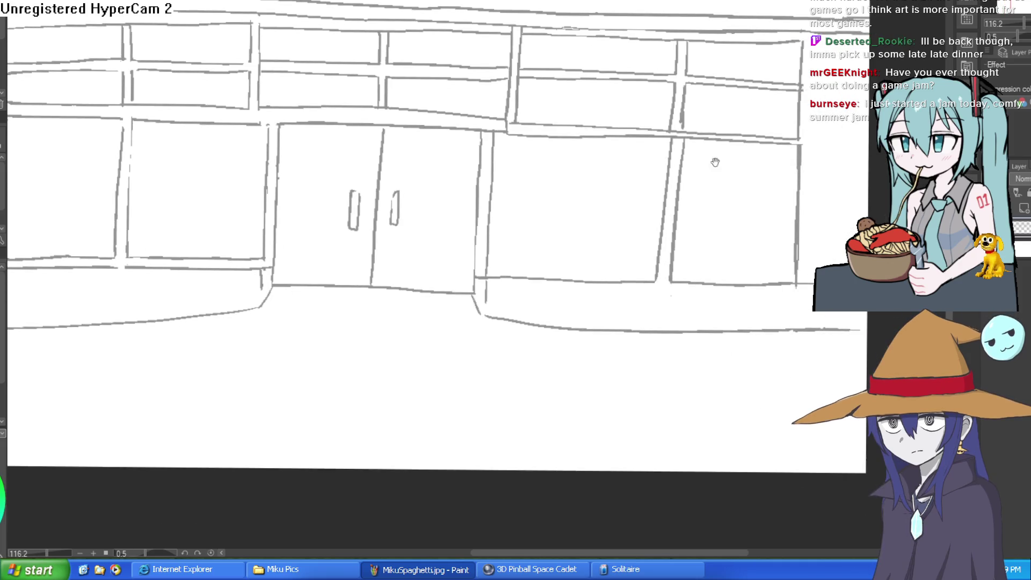
Free-transform the storefront sketch layer with Ctrl+T and confirm with OK
drag(684, 190, 630, 195)
key(ctrl+t)
click(414, 355)
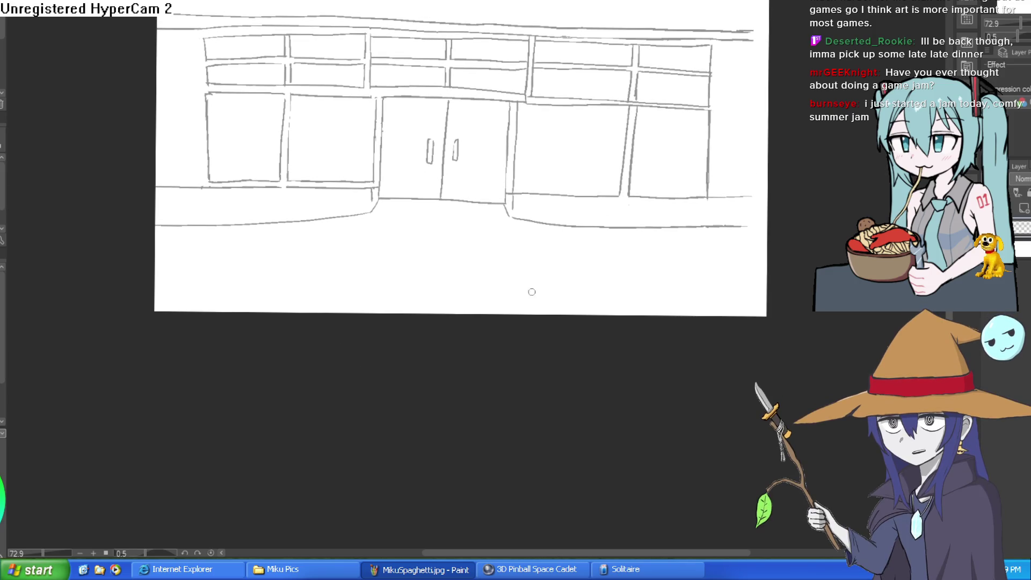
Rotate the view to about -17 degrees, pan it, then switch to the GMTK Game Jam page
drag(747, 231, 741, 142)
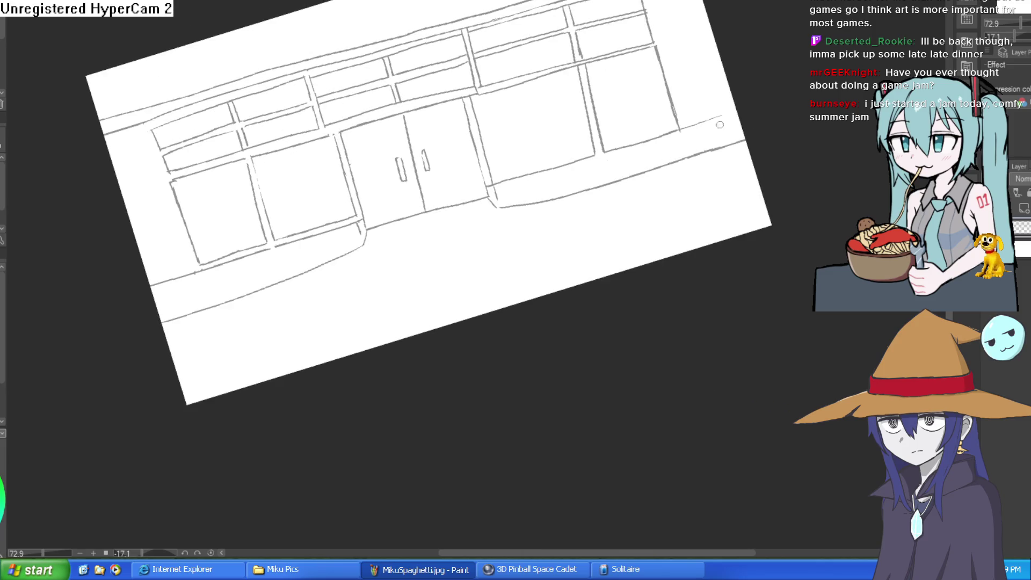
mouse_move(688, 4)
mouse_down()
mouse_move(641, 66)
mouse_move(657, 45)
mouse_move(664, 58)
mouse_up()
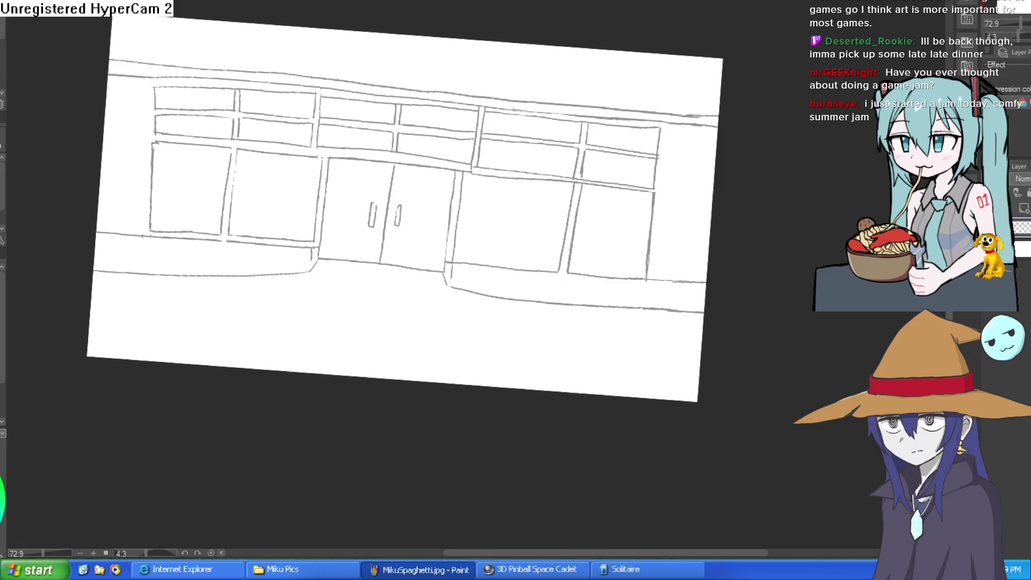
key(alt+Tab)
Scroll down the GMTK rules and expand and collapse the Who Can Join details
scroll(650, 444, down, 5)
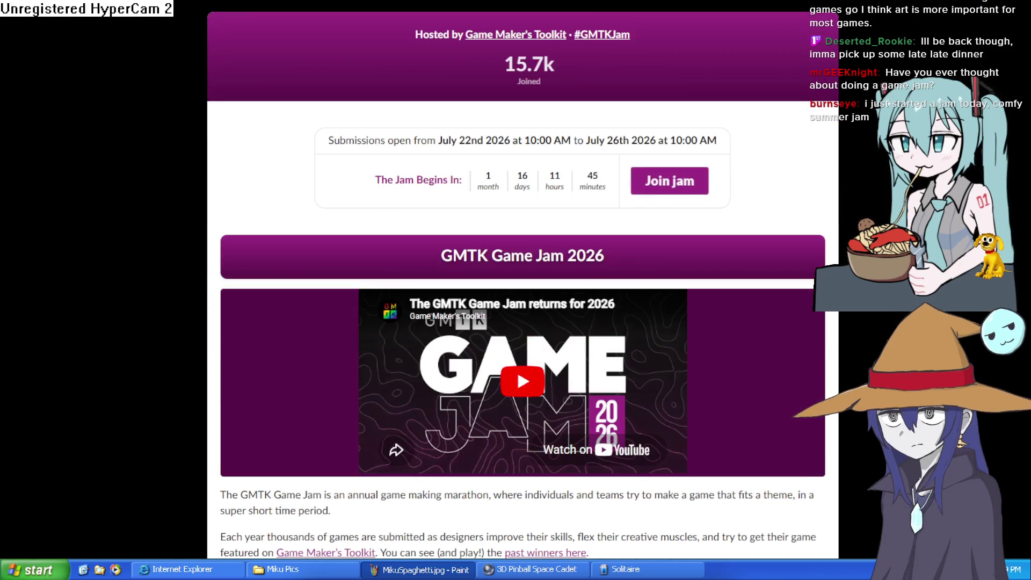
scroll(668, 181, down, 7)
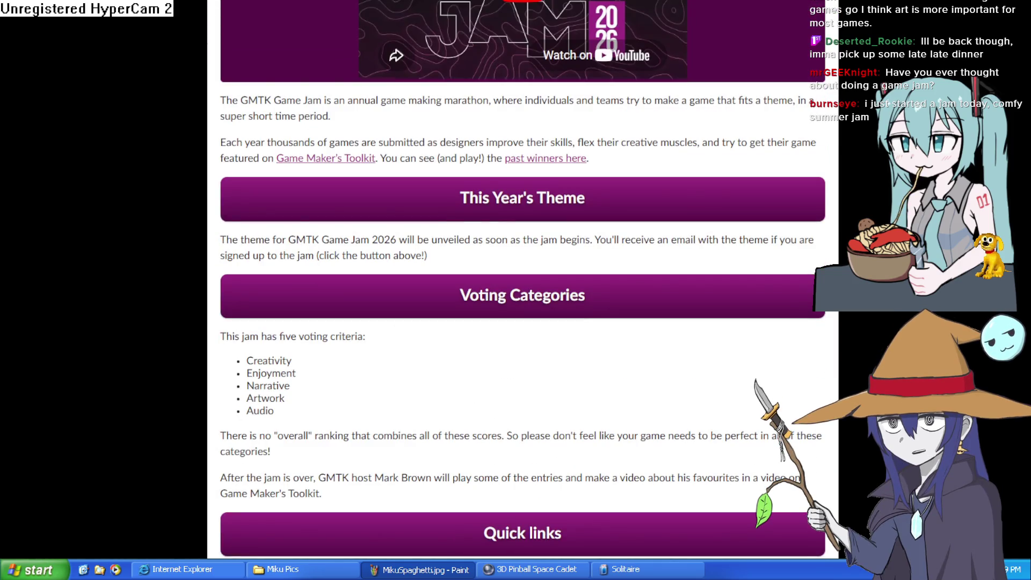
scroll(522, 279, down, 9)
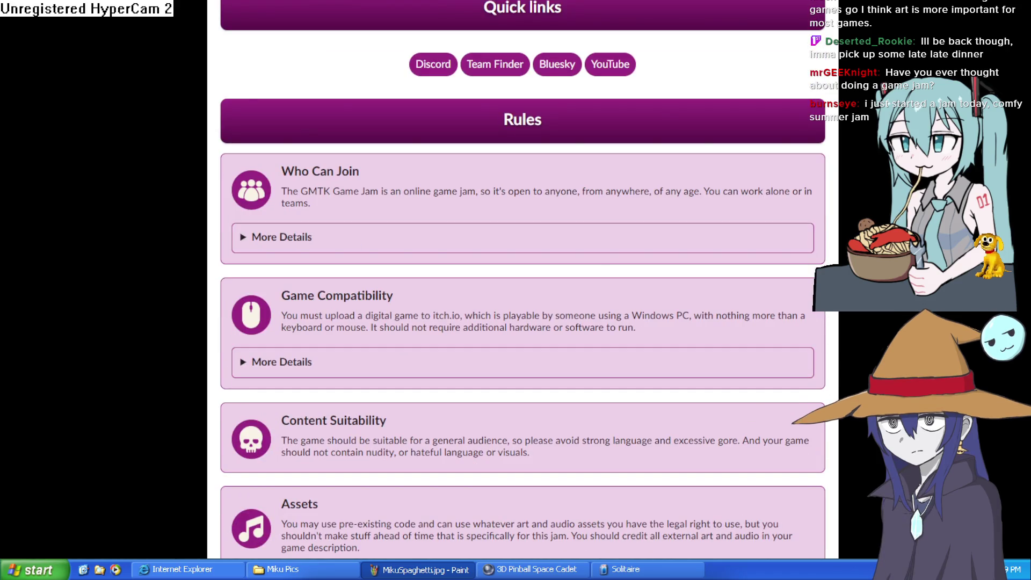
click(244, 238)
click(244, 239)
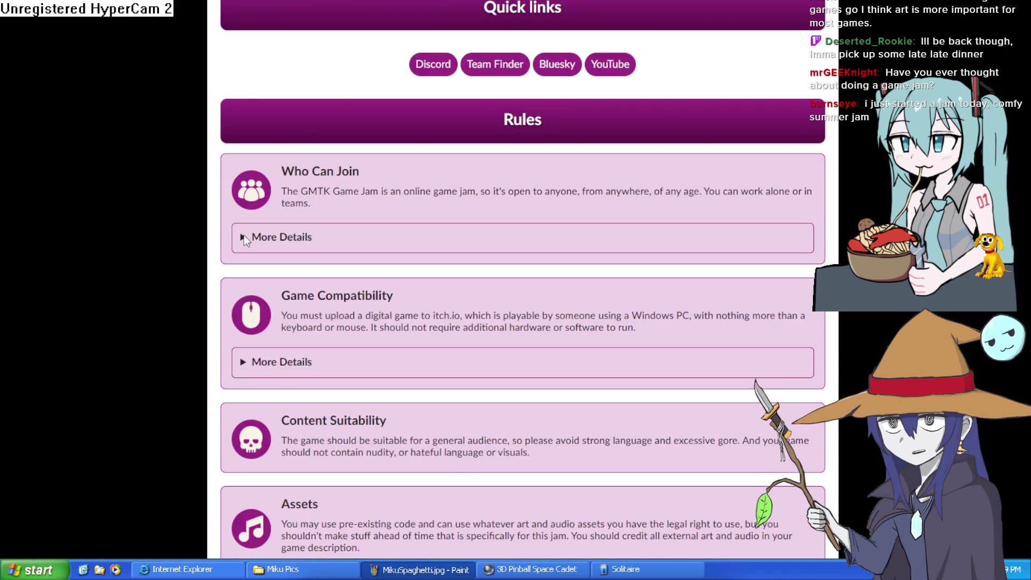
click(245, 238)
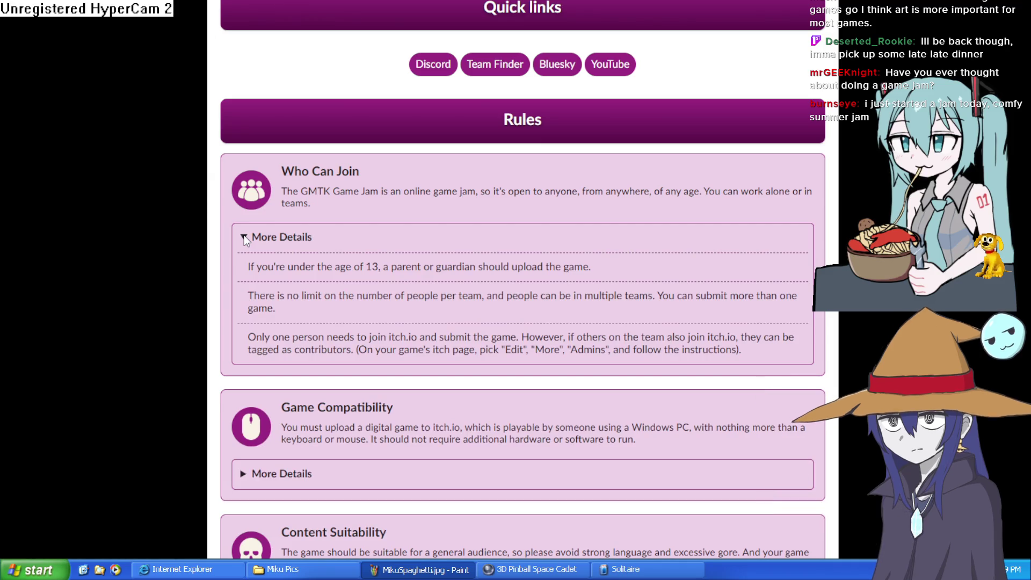
click(244, 238)
scroll(342, 269, down, 9)
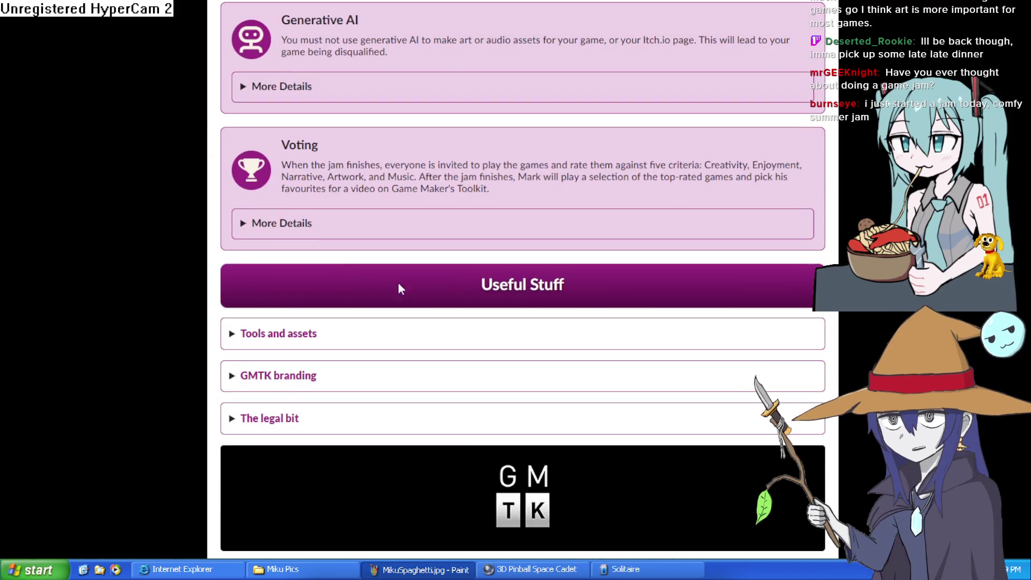
scroll(433, 289, up, 15)
scroll(437, 286, up, 10)
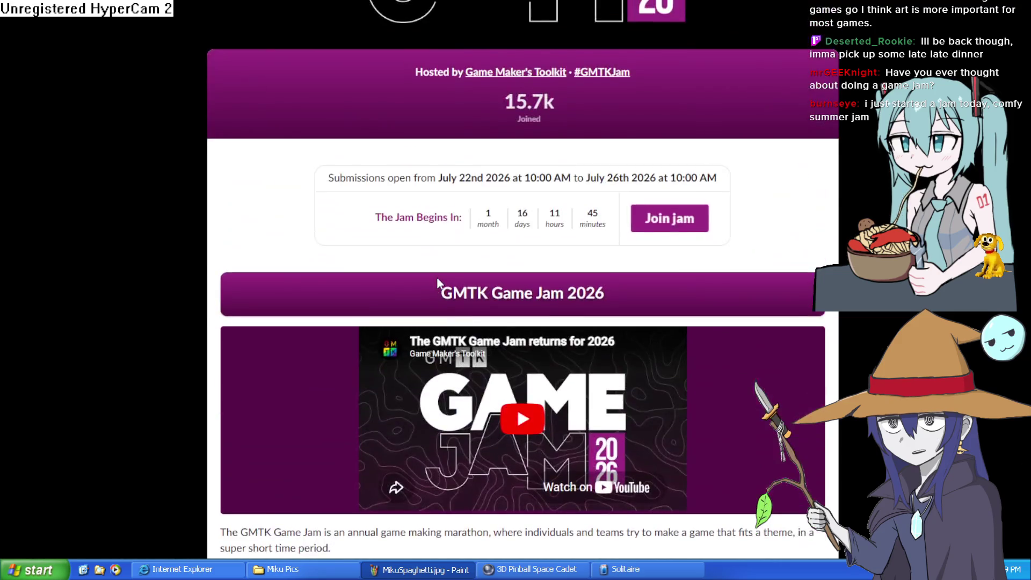
scroll(437, 285, down, 18)
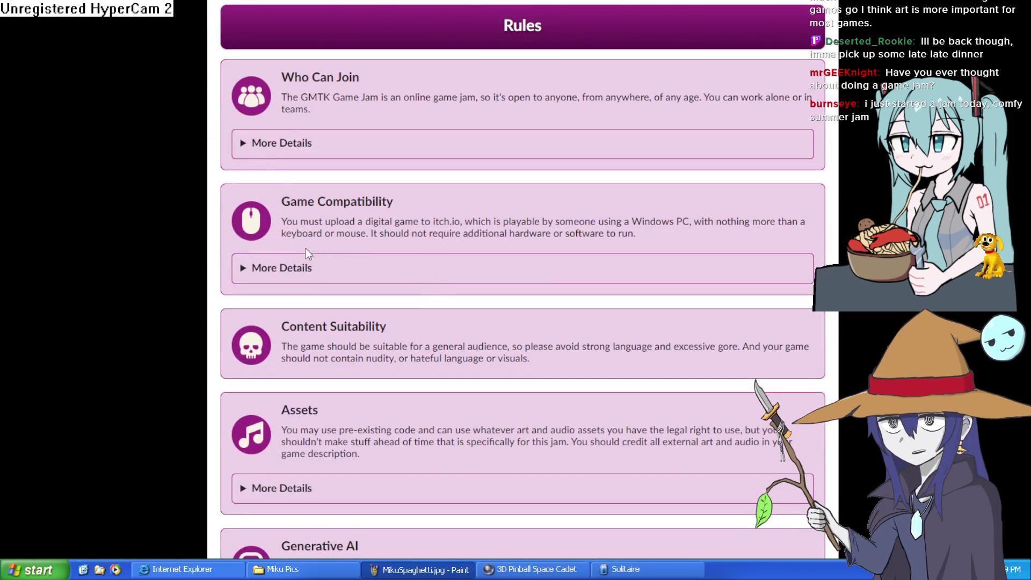
Toggle the extra Who Can Join details and the Game Compatibility details
click(245, 144)
click(245, 144)
click(246, 145)
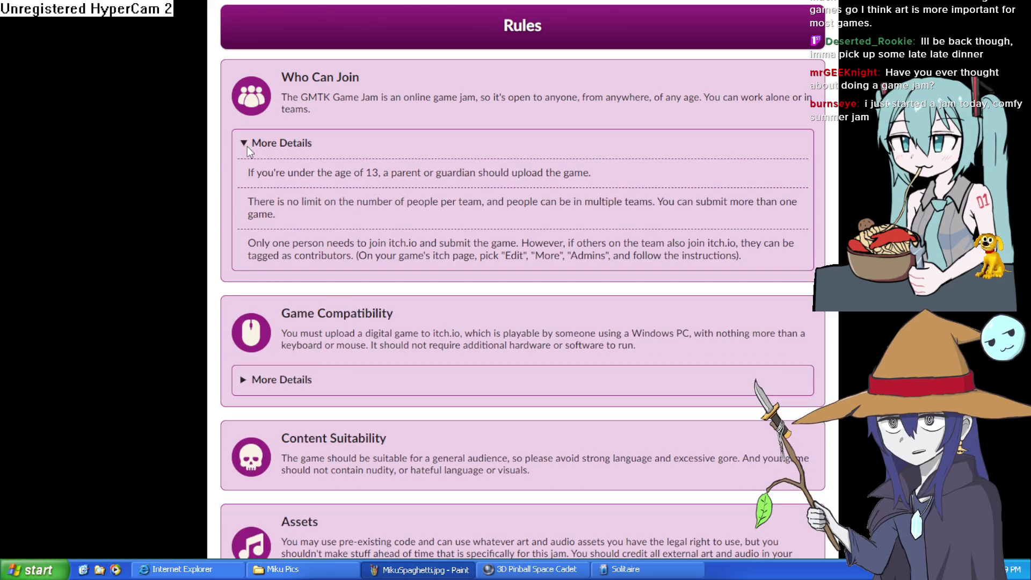
click(247, 146)
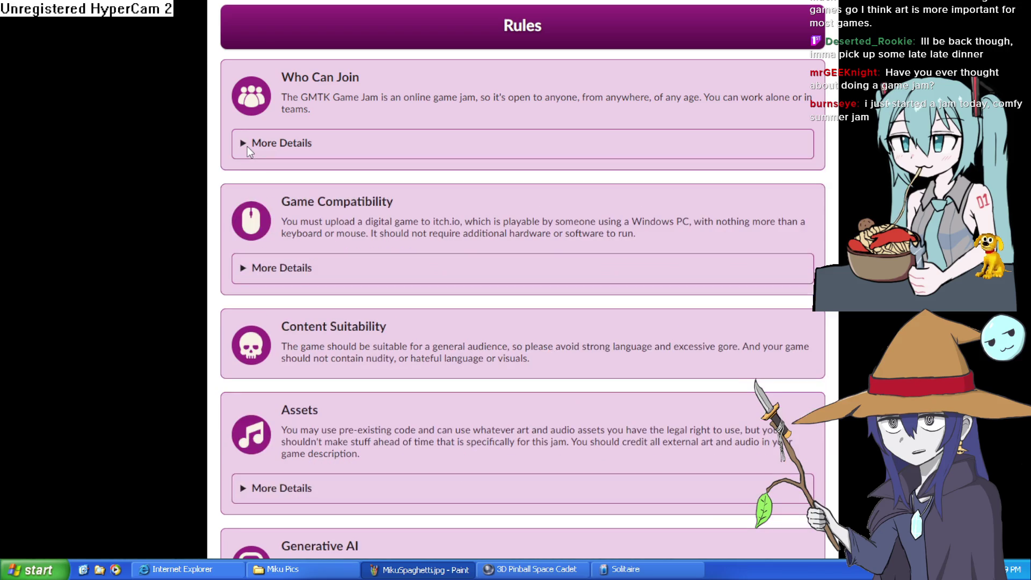
click(244, 266)
click(244, 267)
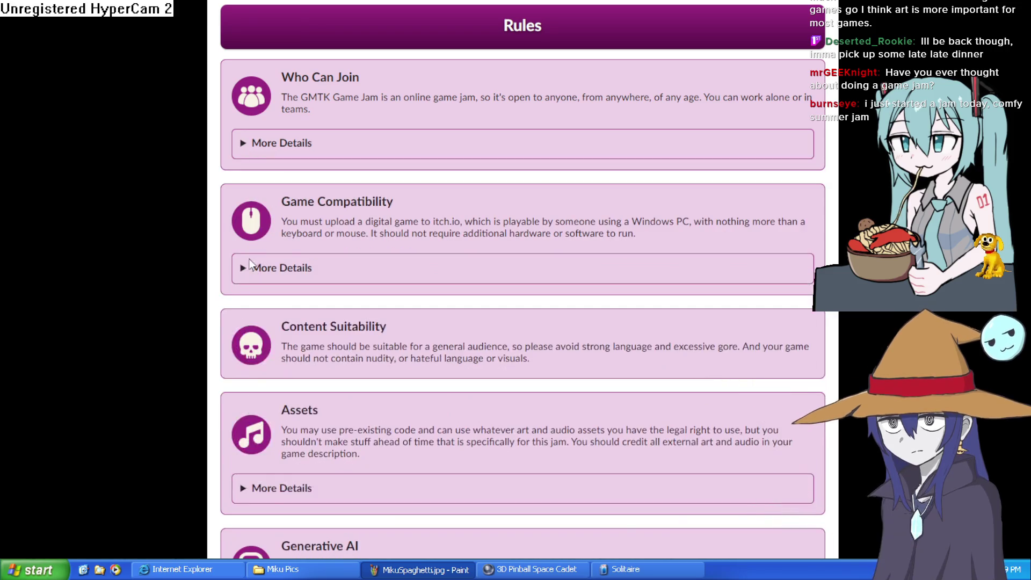
scroll(277, 279, down, 2)
Highlight the Content Suitability rule text to read it, then clear the selection
drag(282, 196, 713, 258)
drag(531, 228, 268, 183)
click(276, 183)
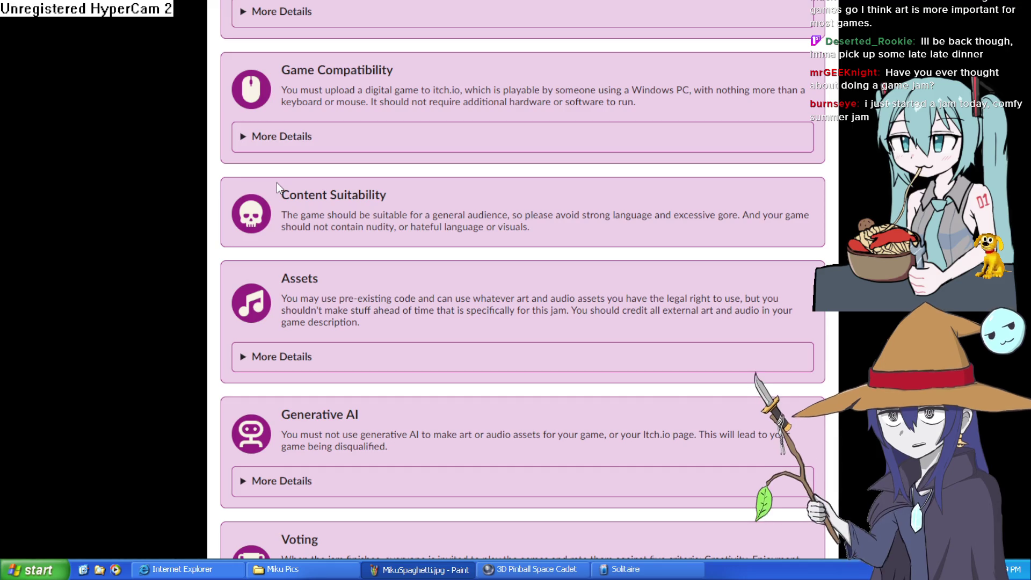
drag(280, 195, 472, 225)
click(513, 209)
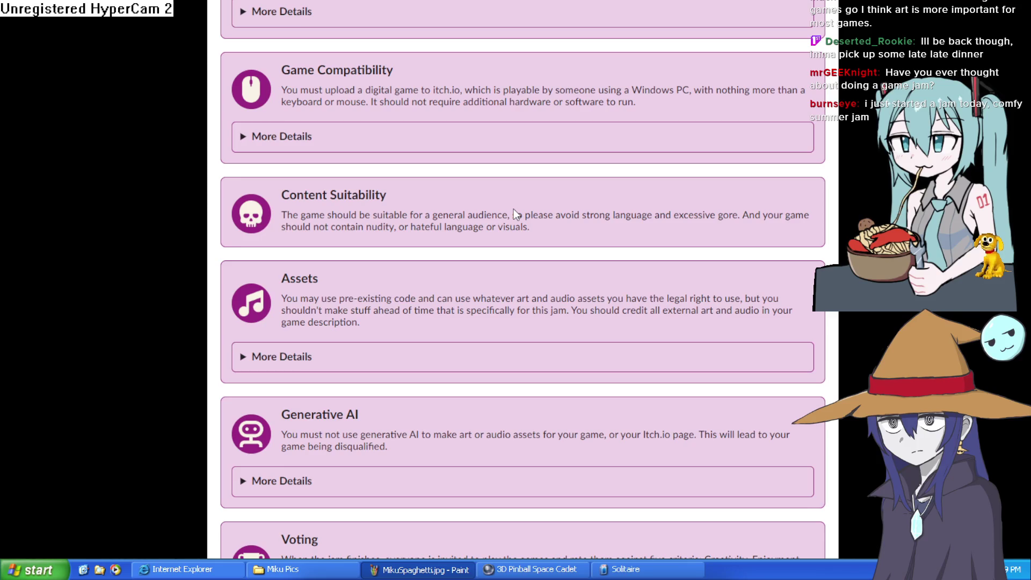
Highlight the theme paragraph and the Quick links text, clear them, and scroll up
scroll(514, 208, up, 15)
scroll(601, 165, down, 10)
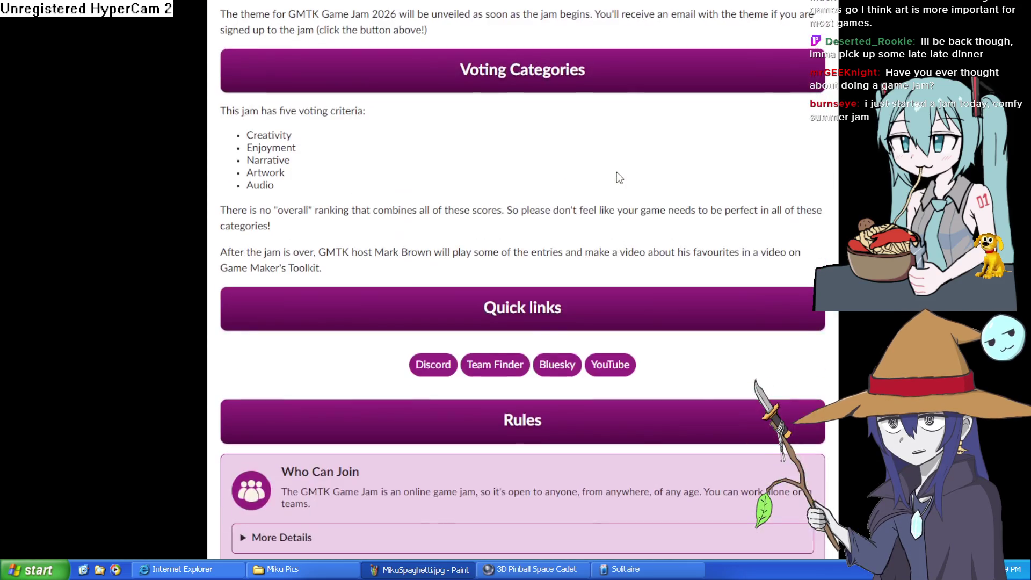
scroll(607, 106, up, 3)
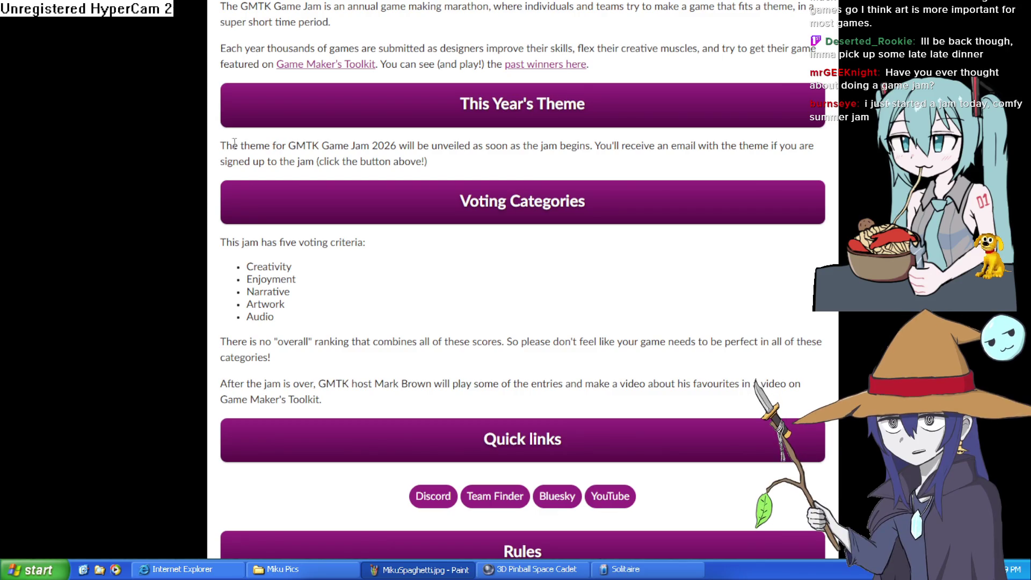
mouse_move(221, 149)
mouse_down()
mouse_move(552, 168)
mouse_move(672, 147)
mouse_up()
click(674, 148)
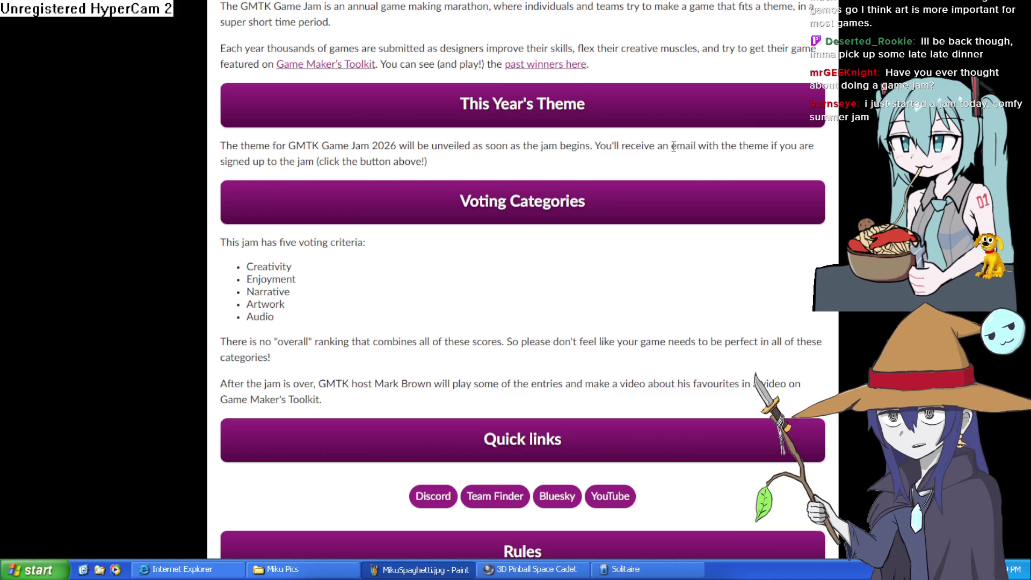
mouse_move(532, 424)
mouse_down()
mouse_move(231, 322)
mouse_move(236, 128)
mouse_up()
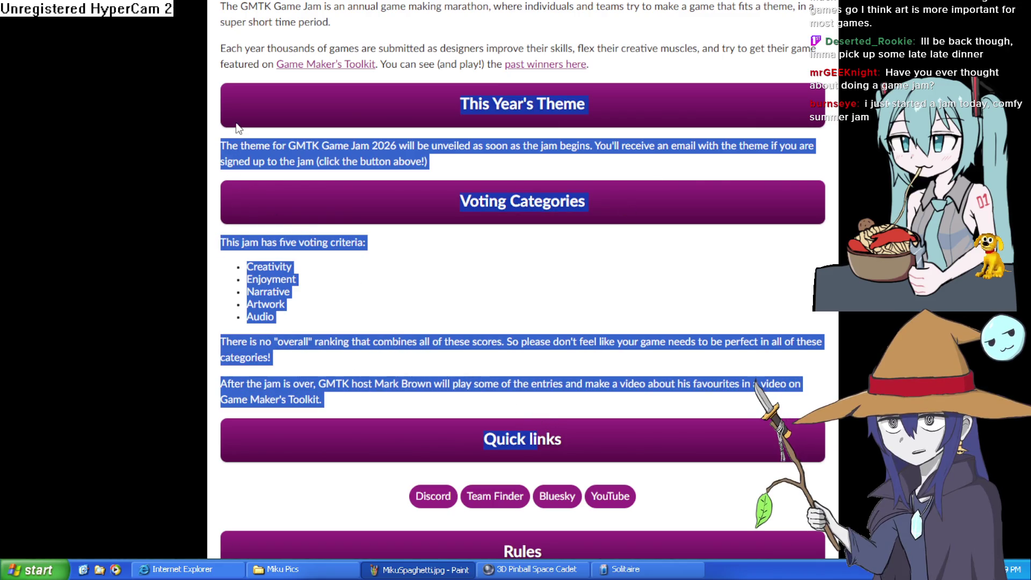
click(257, 144)
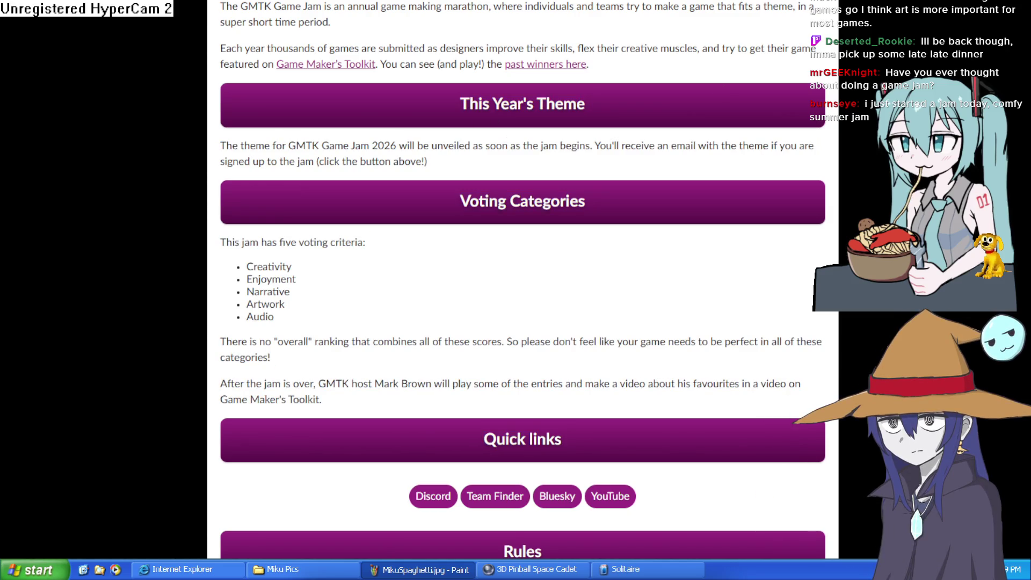
scroll(523, 290, up, 10)
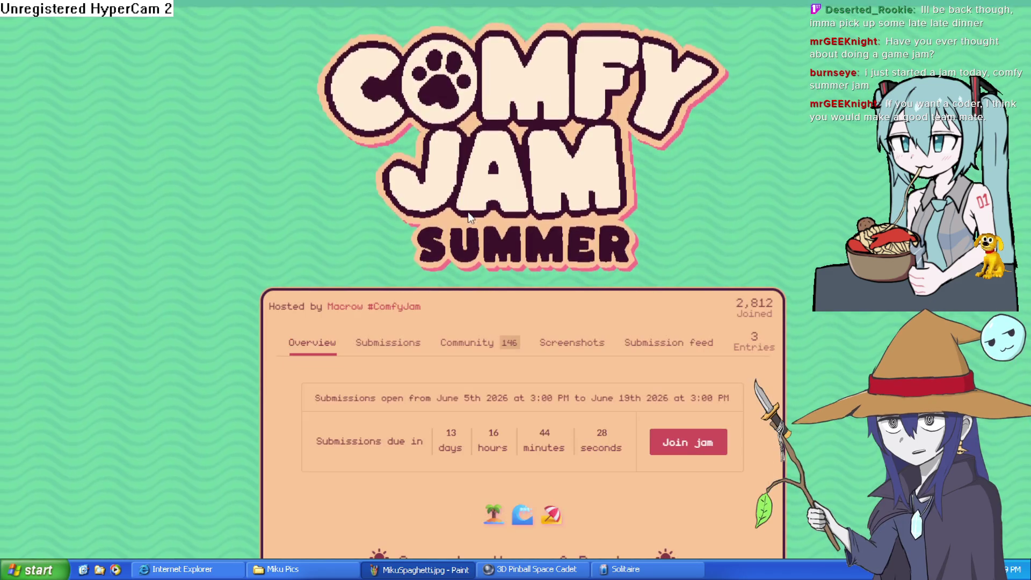
Scroll through the Comfy Jam Summer Overview page
scroll(468, 211, down, 10)
scroll(468, 211, up, 10)
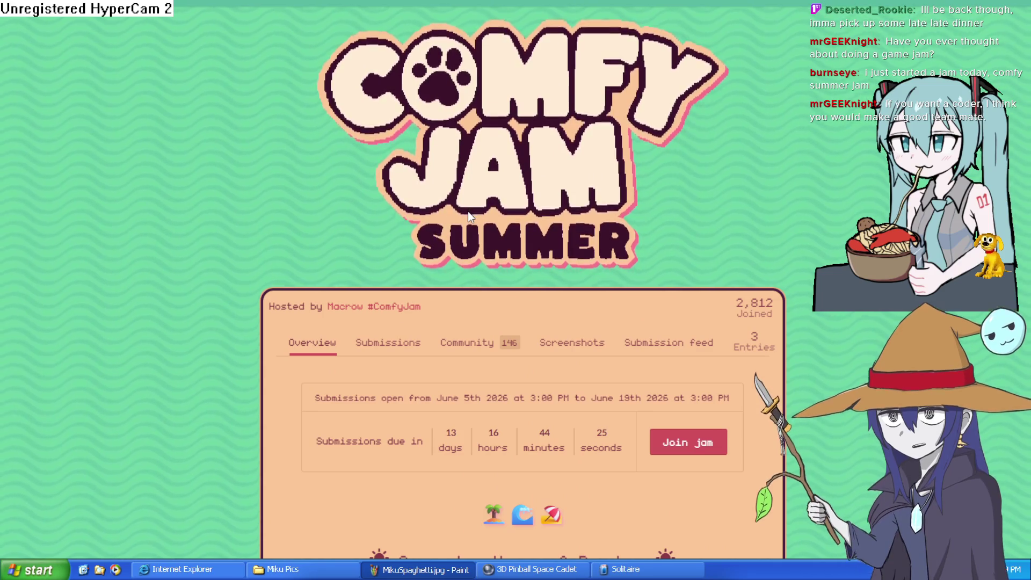
scroll(468, 211, down, 15)
scroll(466, 201, down, 5)
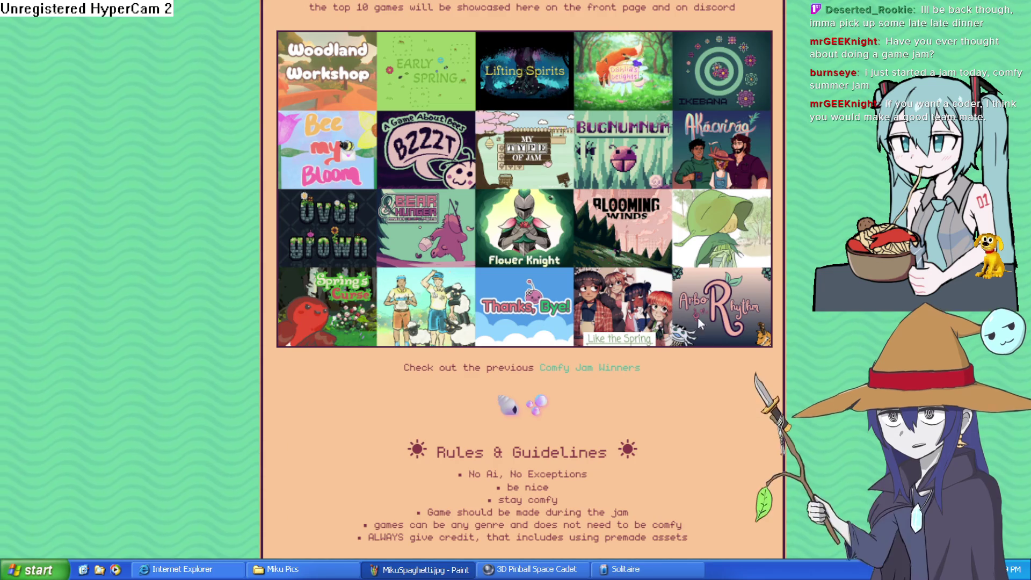
scroll(465, 280, up, 5)
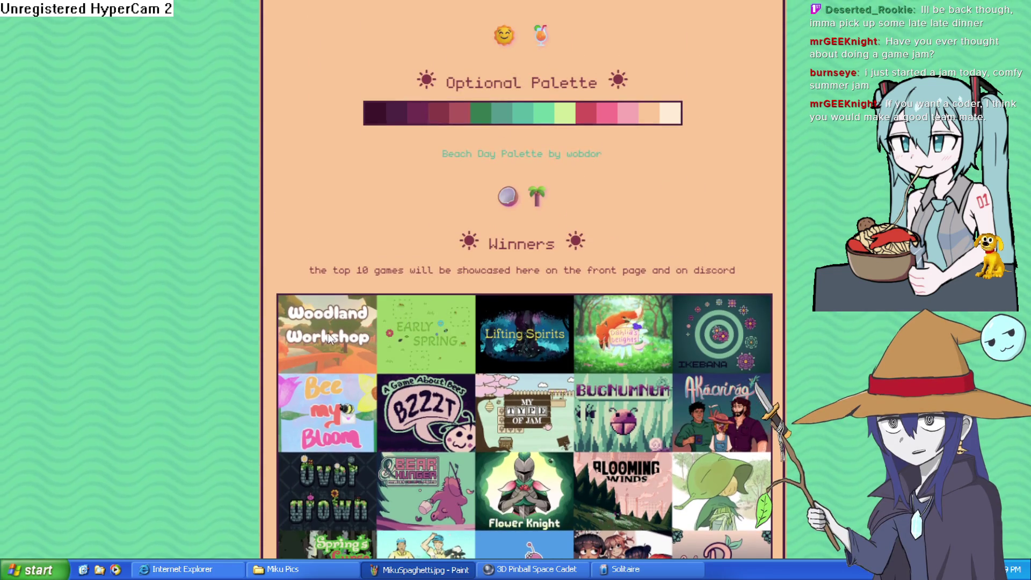
scroll(330, 337, down, 10)
scroll(333, 332, down, 1)
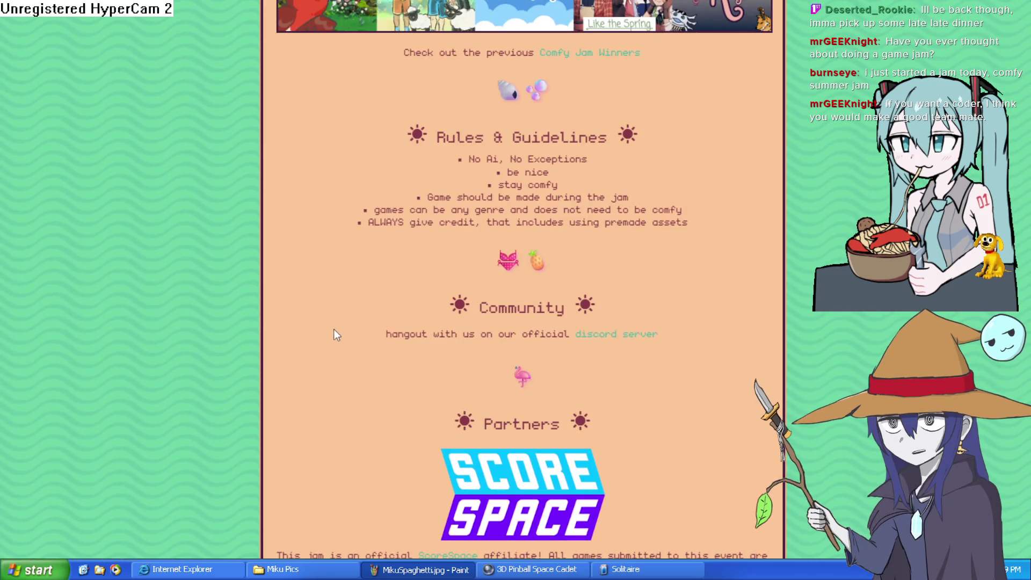
scroll(346, 311, up, 15)
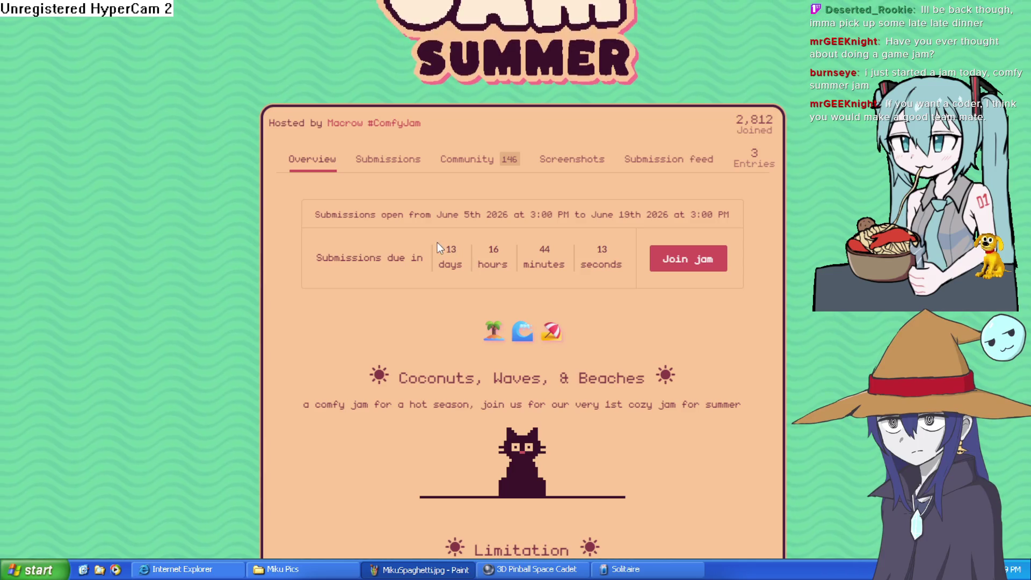
scroll(436, 247, down, 7)
scroll(558, 213, up, 5)
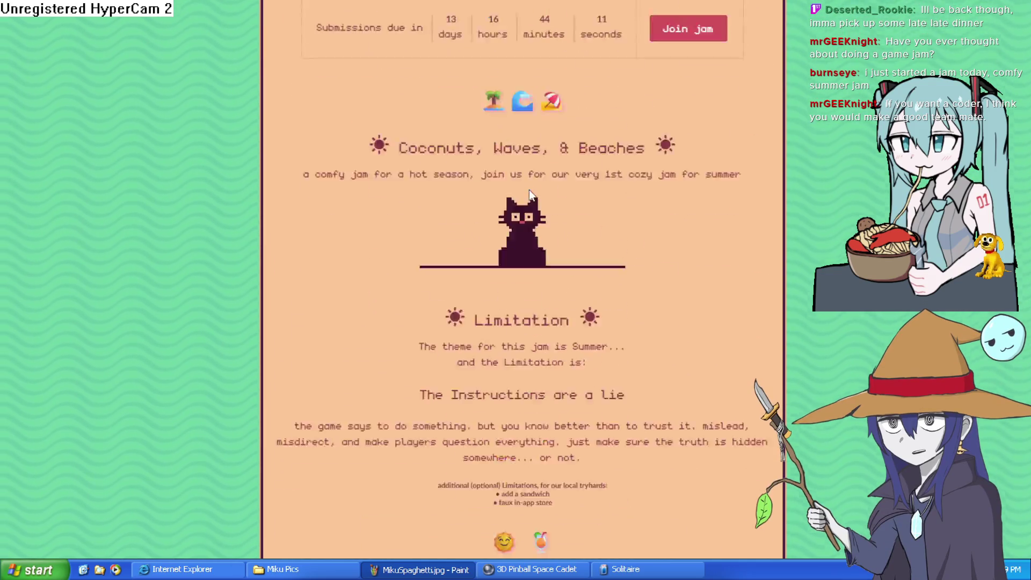
Highlight the 'Coconuts, Waves, & Beaches' heading and tagline, clear it, and scroll around
mouse_move(400, 245)
mouse_down()
mouse_move(633, 247)
mouse_move(678, 277)
mouse_up()
click(678, 279)
scroll(671, 274, down, 7)
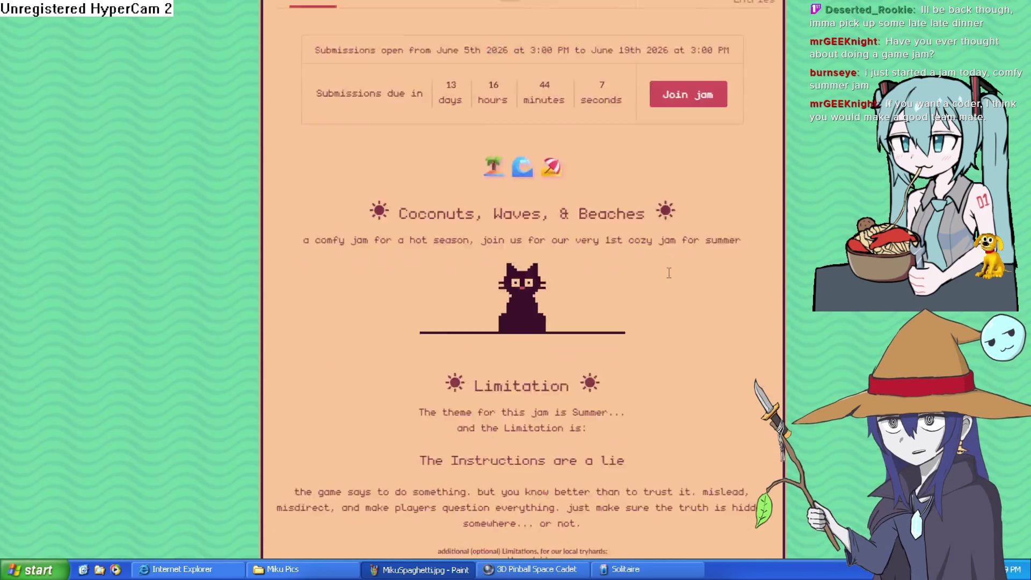
scroll(668, 272, up, 7)
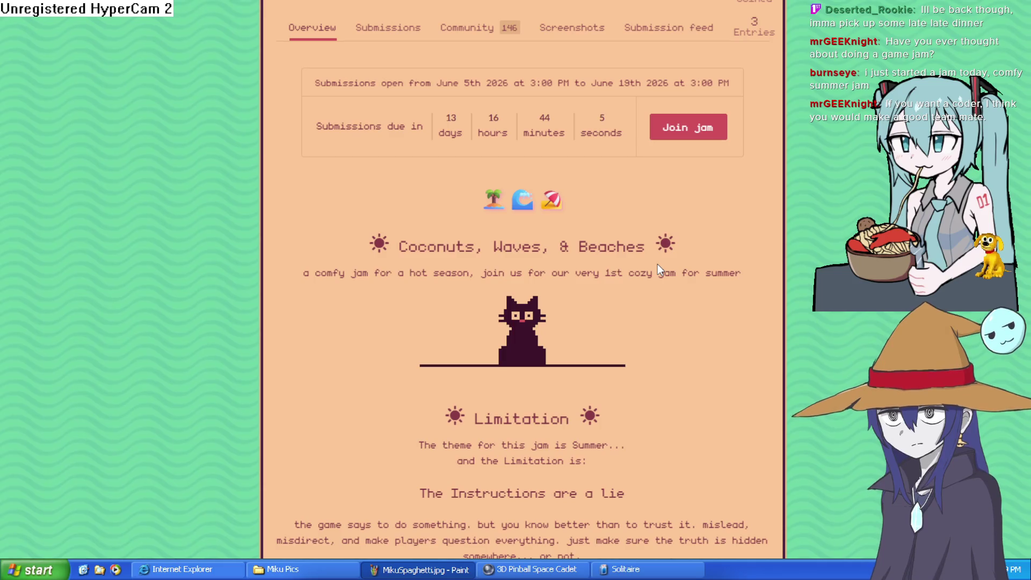
scroll(657, 263, up, 2)
scroll(658, 263, up, 4)
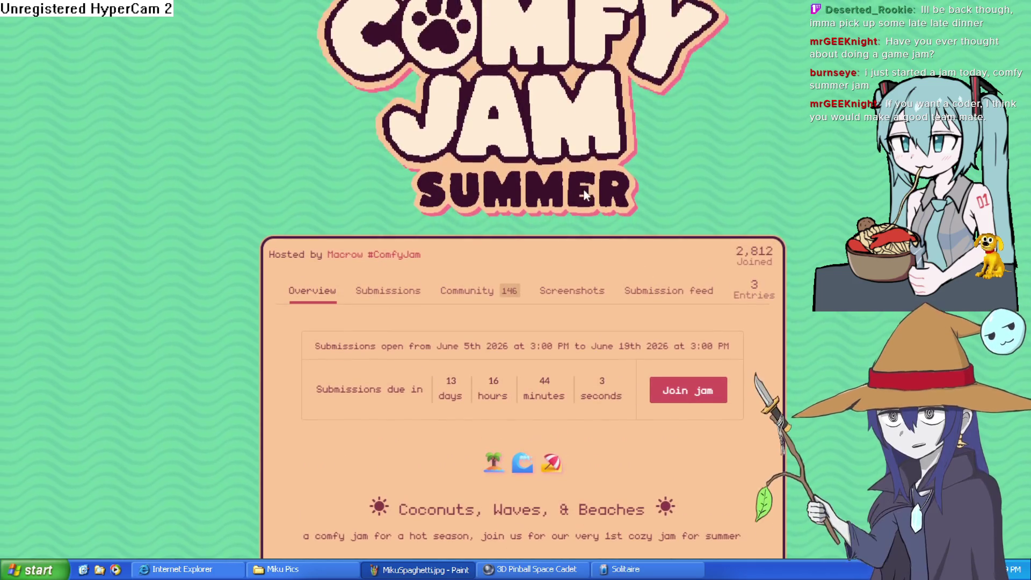
scroll(596, 159, up, 1)
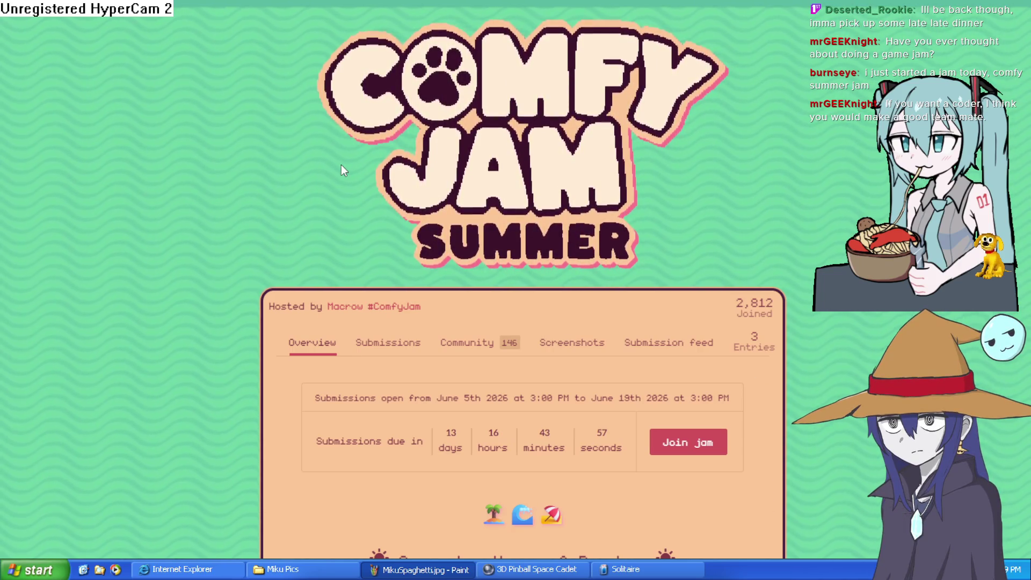
scroll(478, 134, down, 8)
scroll(480, 134, down, 2)
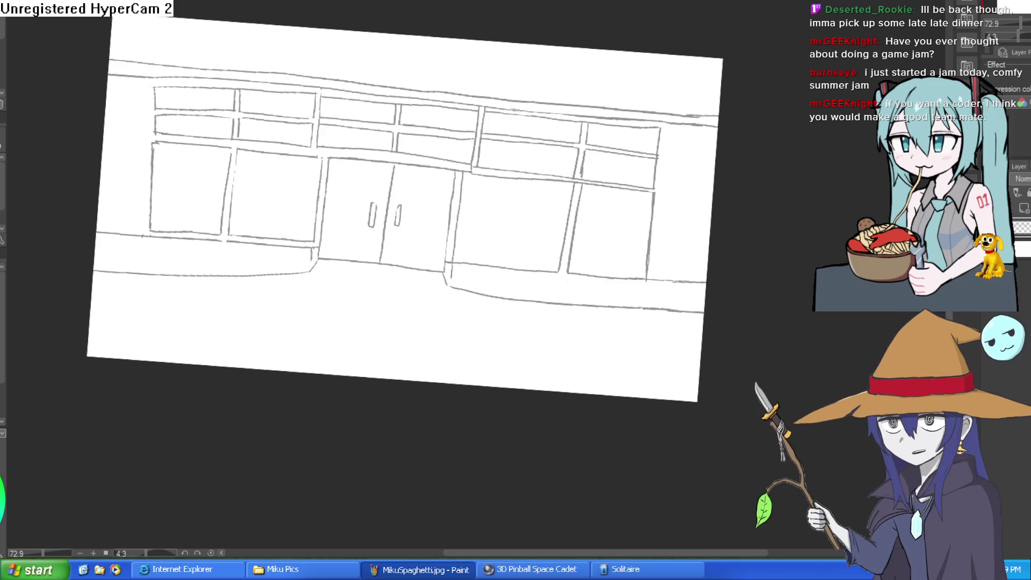
mouse_move(341, 5)
mouse_down()
mouse_move(477, 83)
mouse_move(486, 98)
mouse_move(510, 98)
mouse_move(509, 84)
mouse_up()
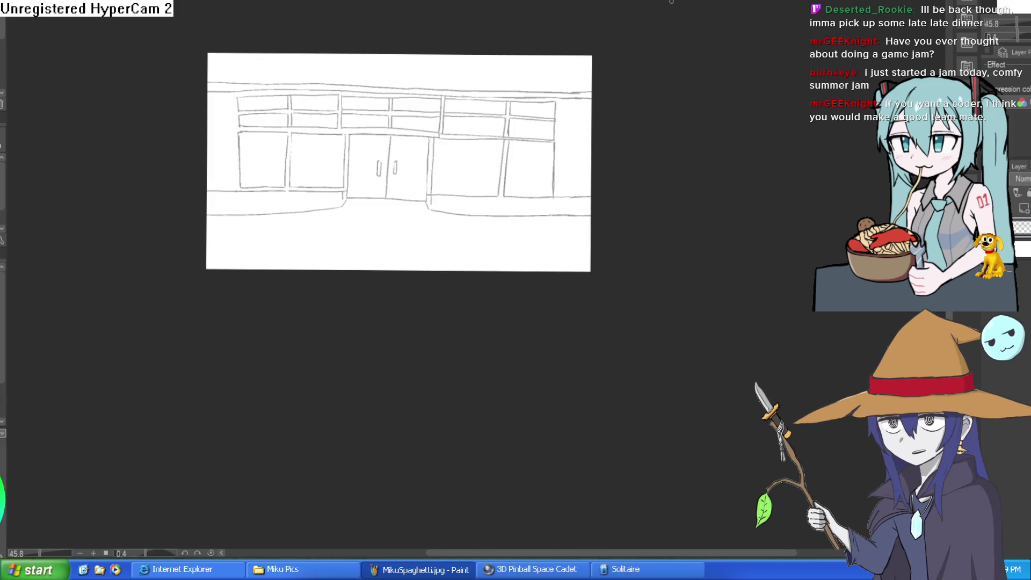
mouse_move(410, 84)
mouse_down()
mouse_move(490, 75)
mouse_move(512, 60)
mouse_up()
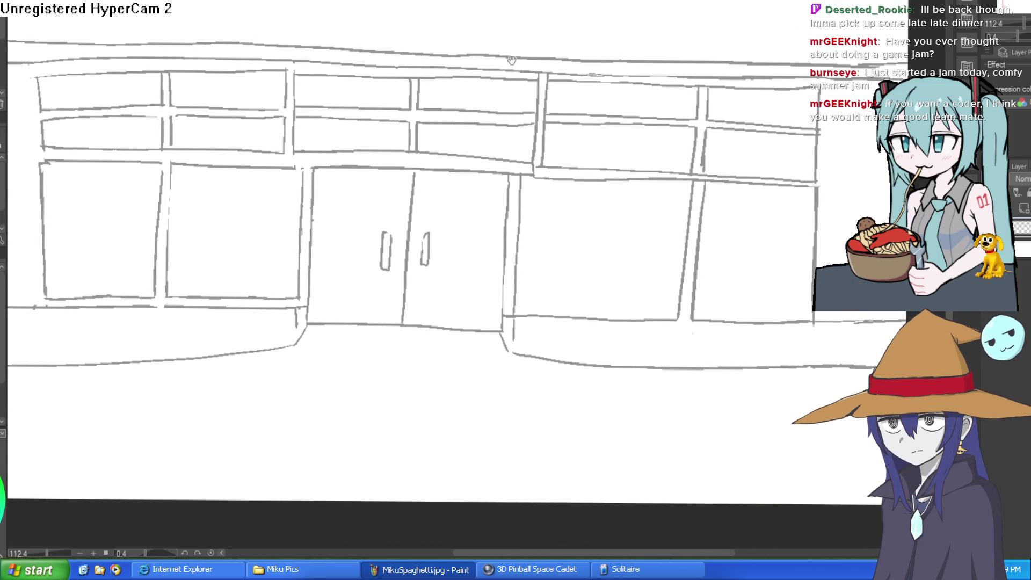
drag(585, 308, 565, 222)
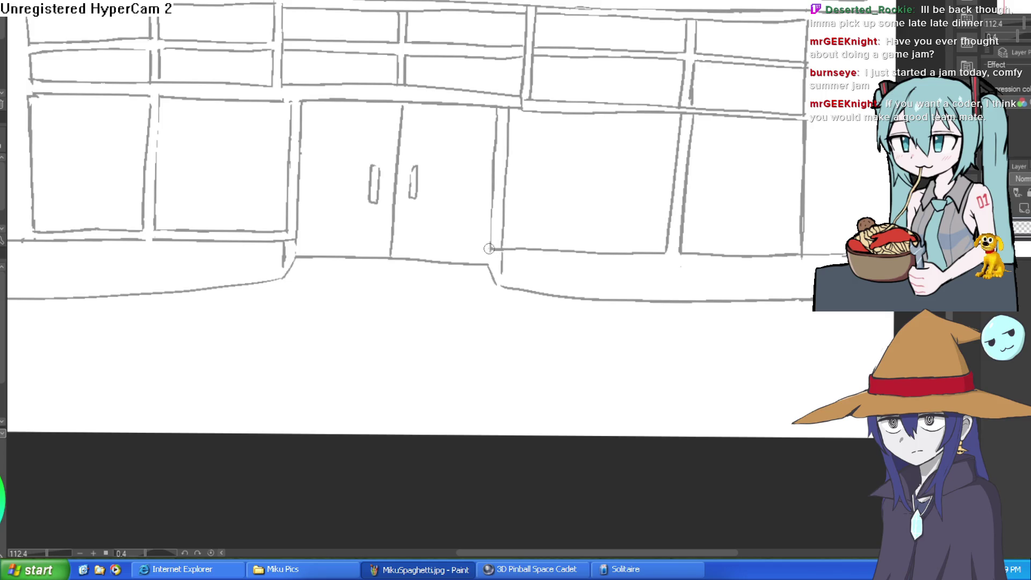
scroll(554, 249, down, 3)
scroll(368, 173, up, 4)
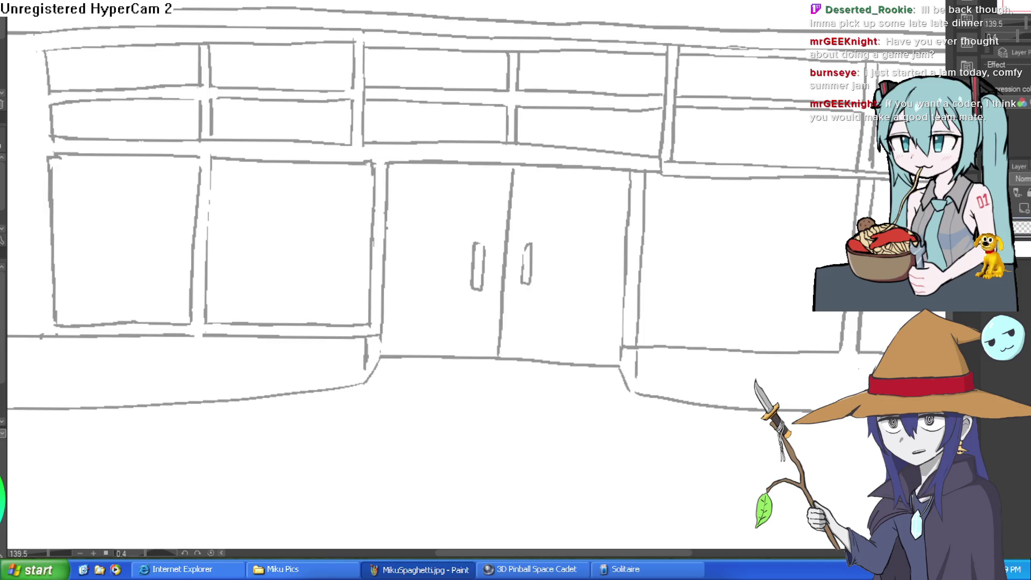
key(alt+Tab)
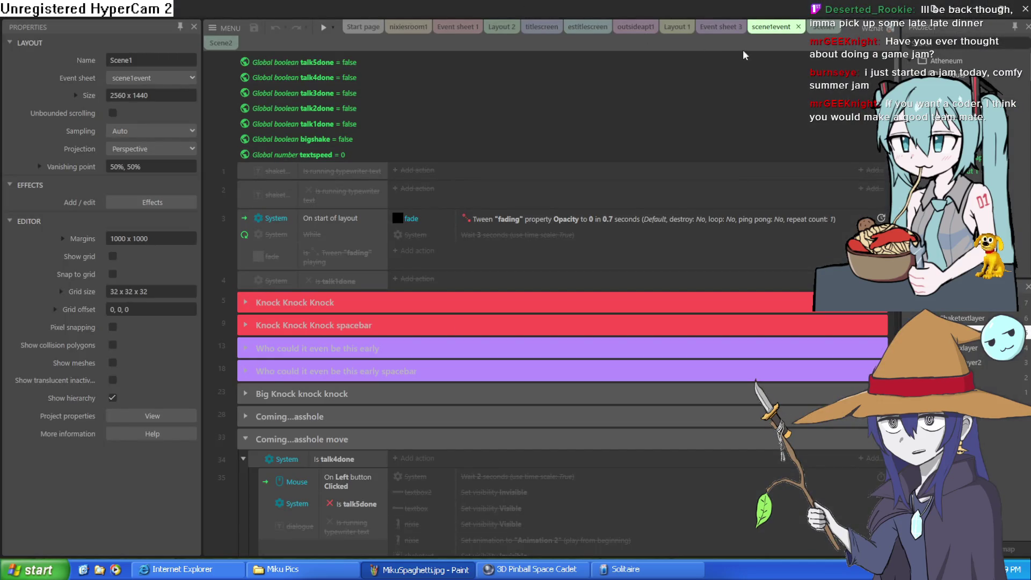
Show the nixiesroom1 layout and bring up MENU > Project > Open recent
click(722, 27)
click(412, 28)
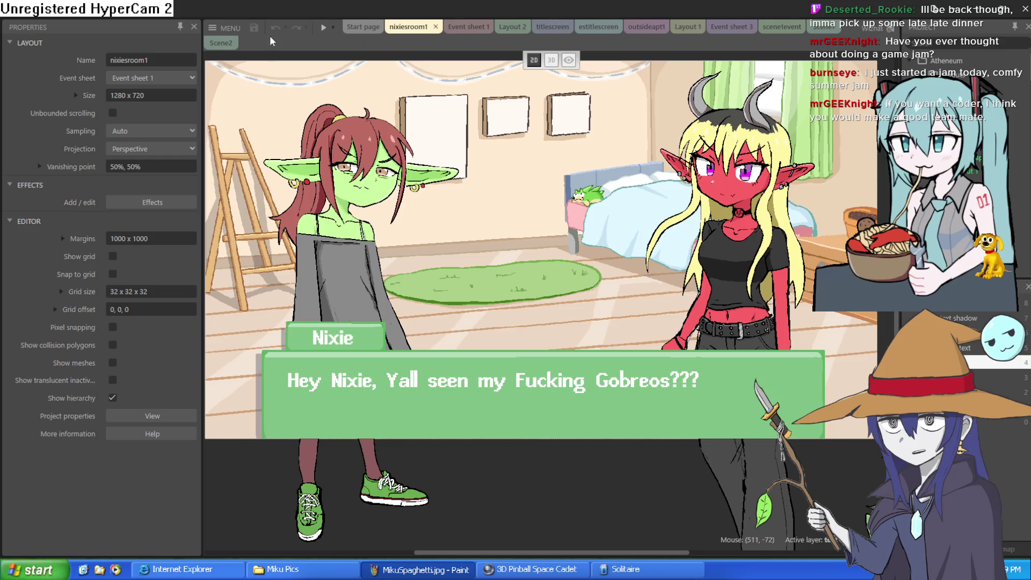
click(227, 28)
mouse_move(279, 46)
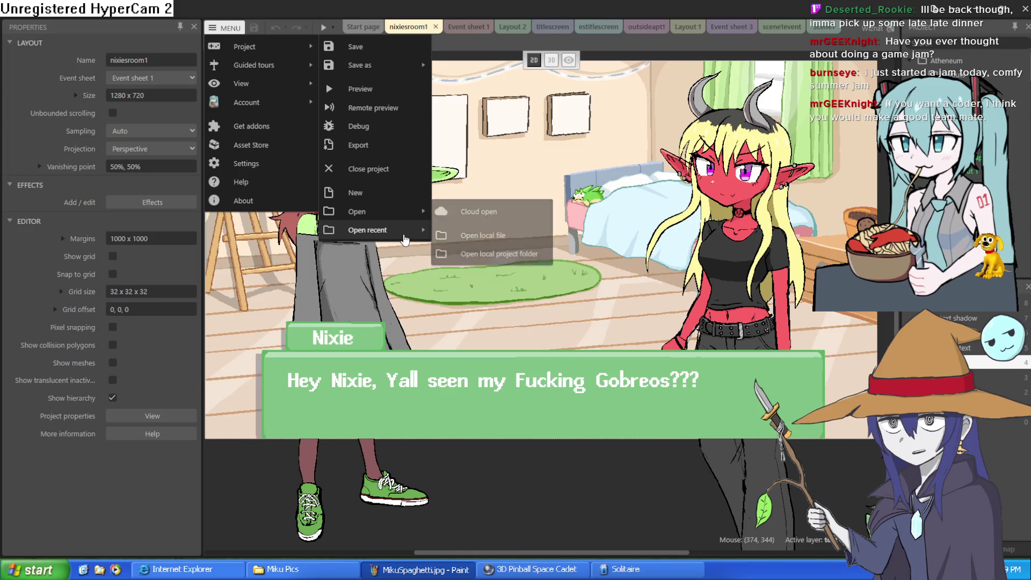
mouse_move(404, 235)
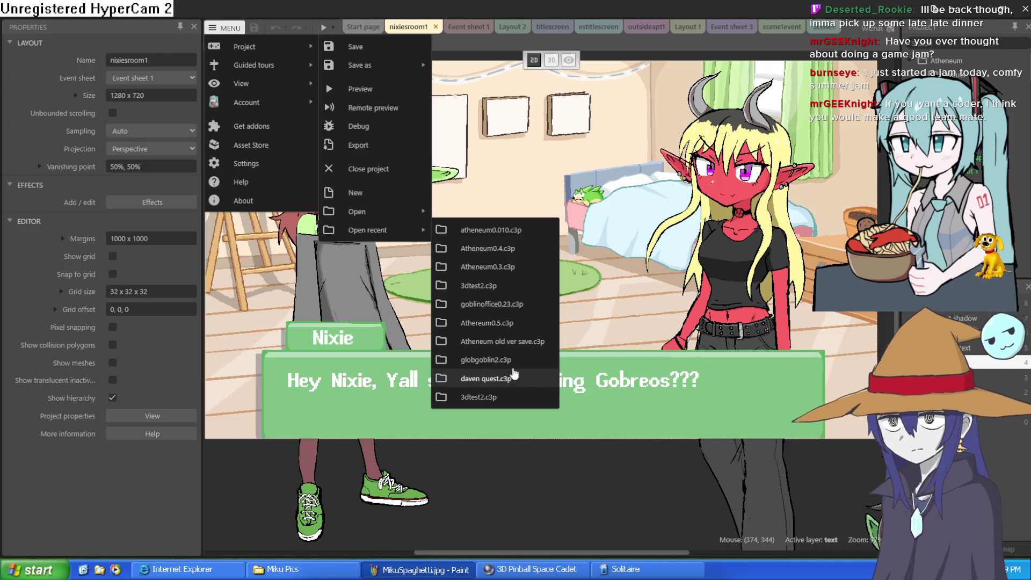
Load goblinoffice0.23.c3p, browse its meathallway, testevent, testroom and vent tabs, and settle on groundfloor1
click(515, 305)
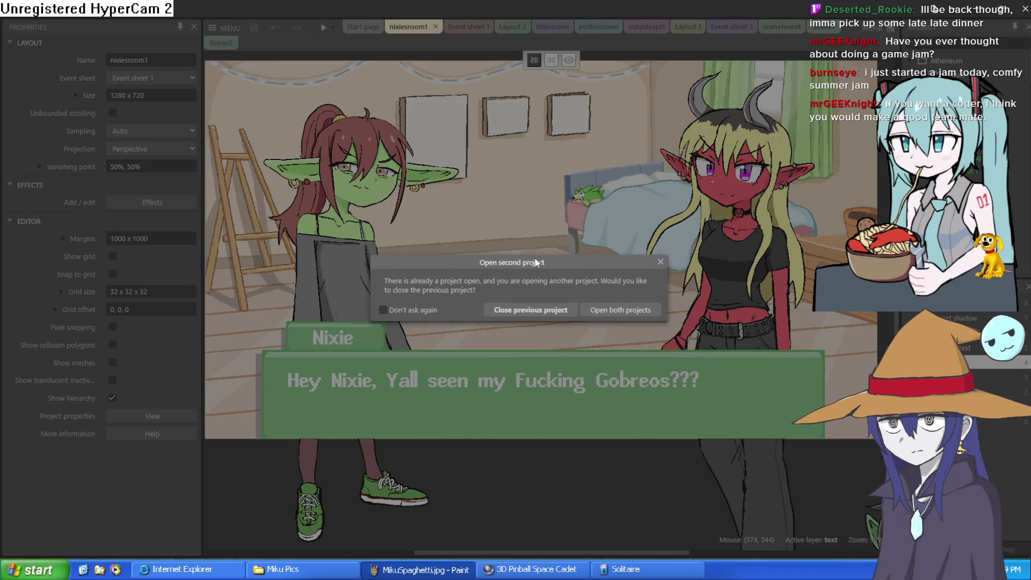
click(531, 310)
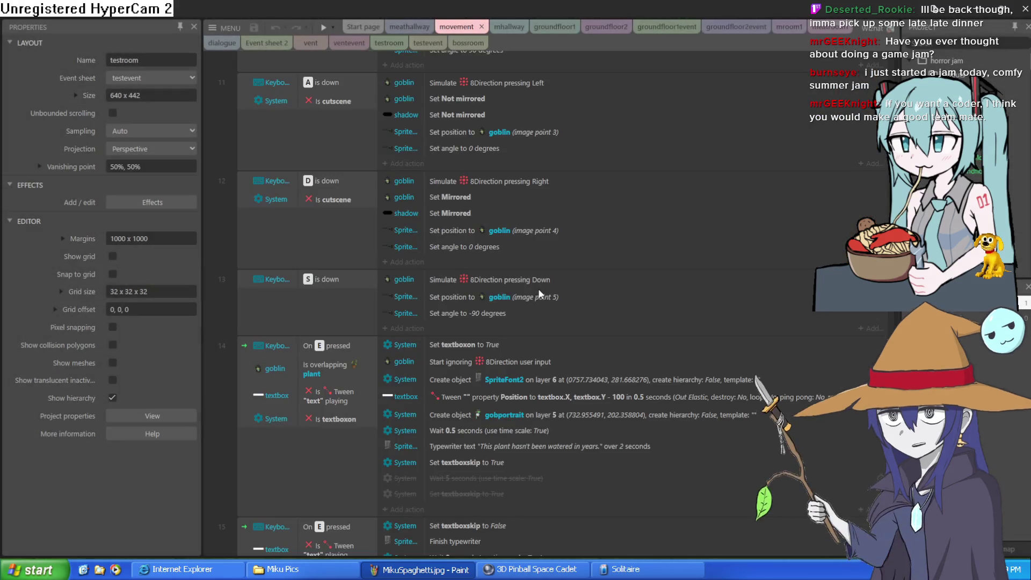
click(407, 28)
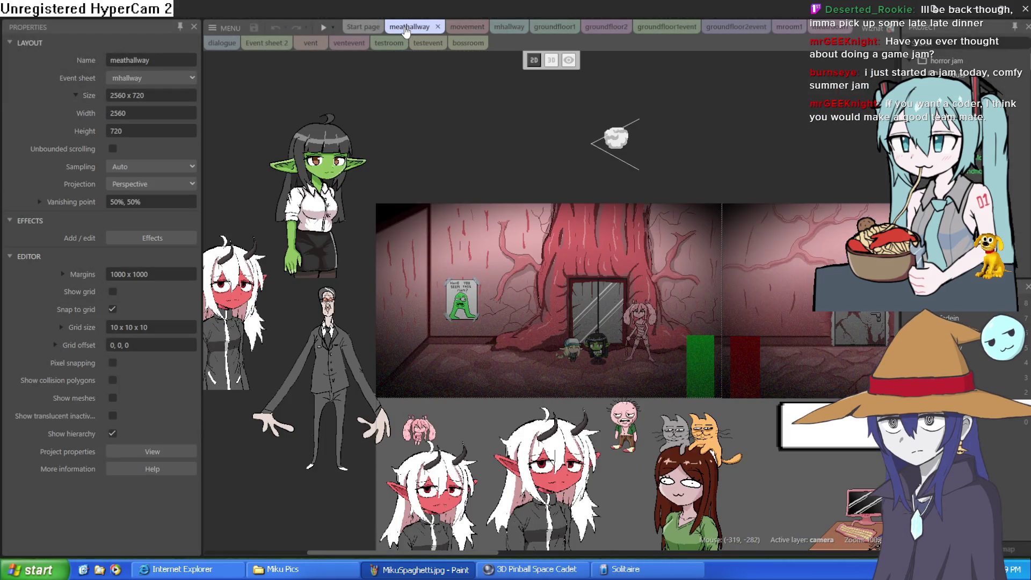
click(415, 44)
click(389, 44)
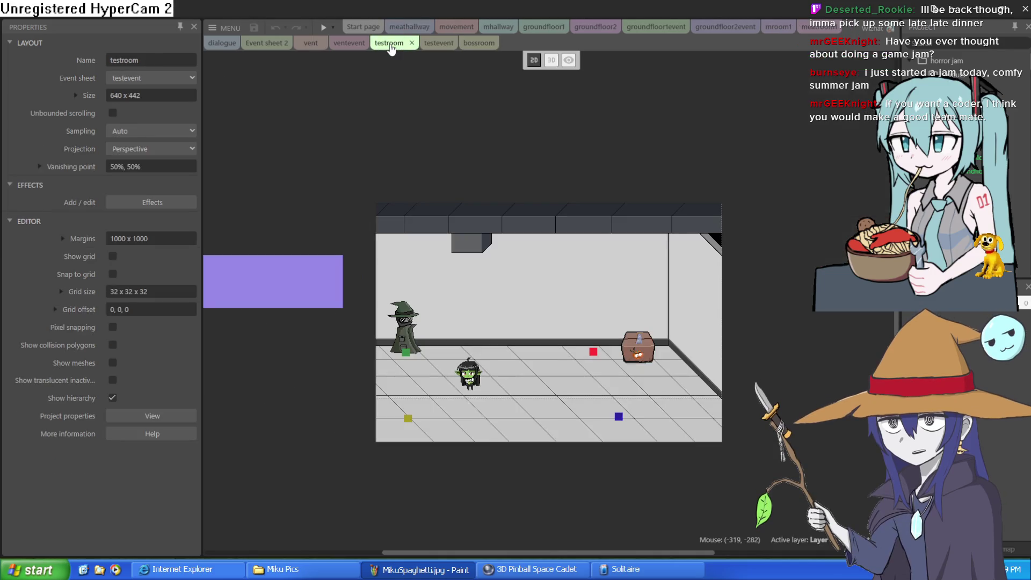
click(350, 44)
click(310, 44)
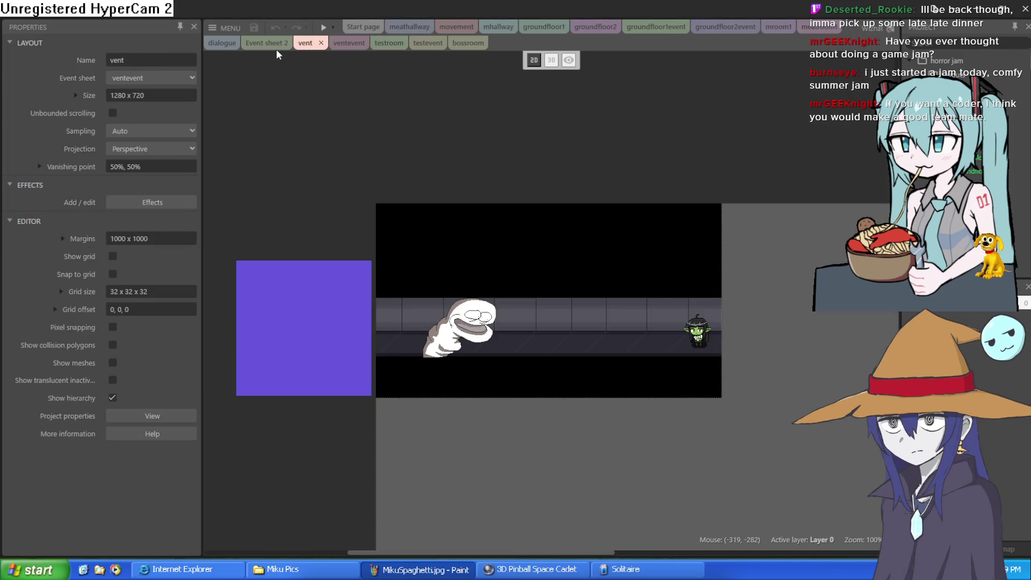
click(498, 27)
click(544, 28)
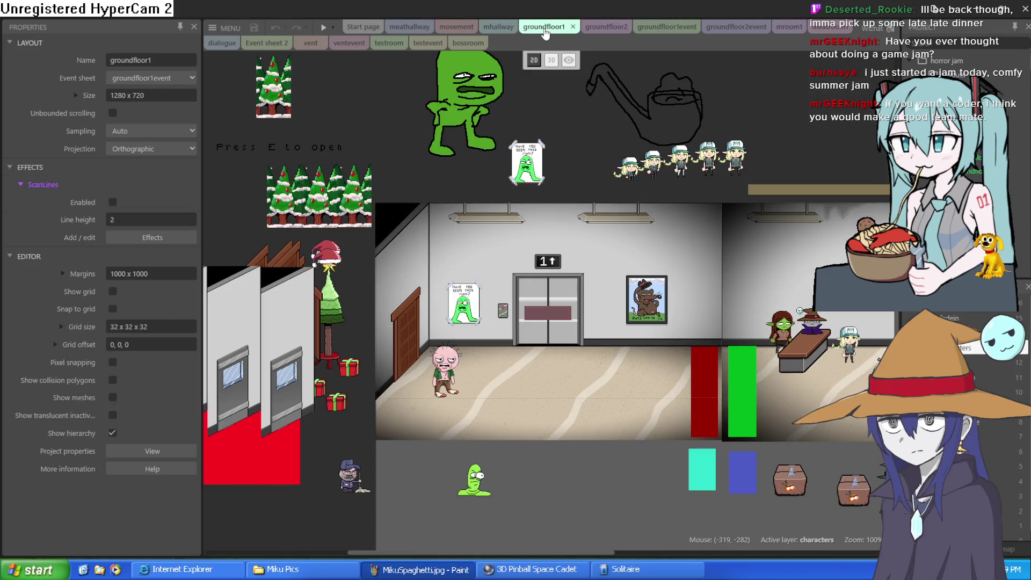
mouse_move(919, 409)
mouse_down()
mouse_move(545, 368)
mouse_move(540, 378)
mouse_up()
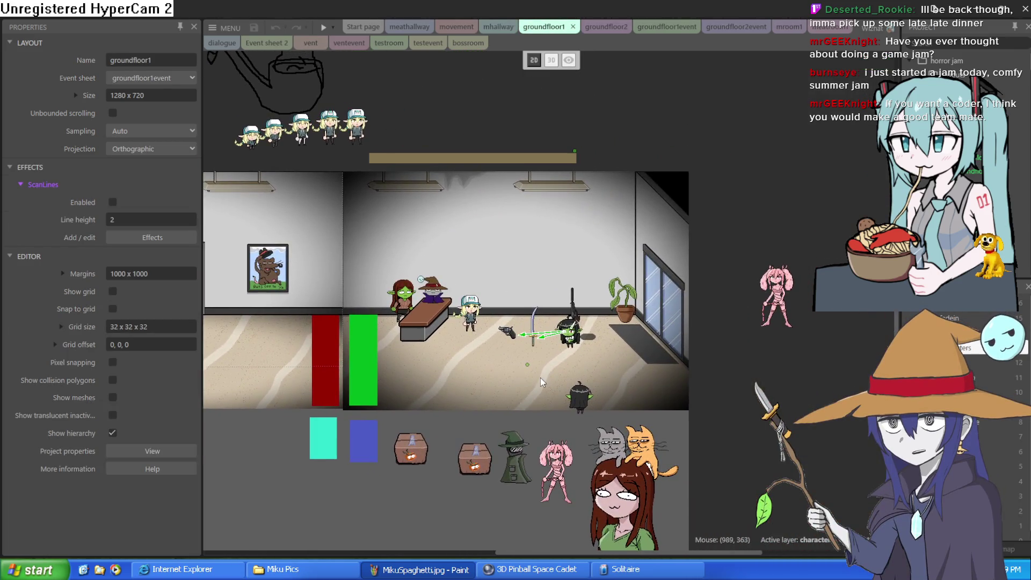
scroll(543, 373, up, 6)
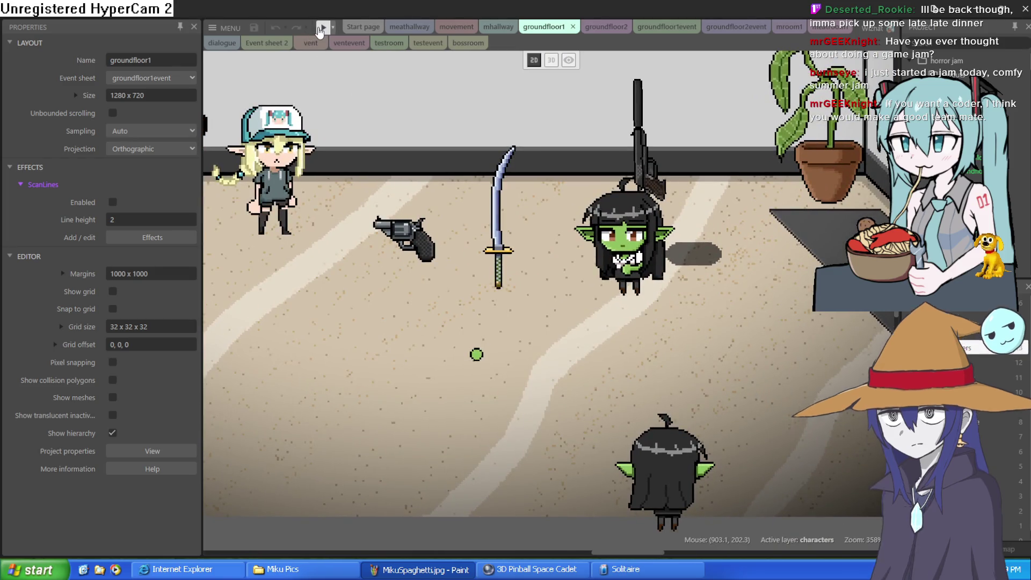
click(321, 29)
key(Left)
key(Right)
key(Left)
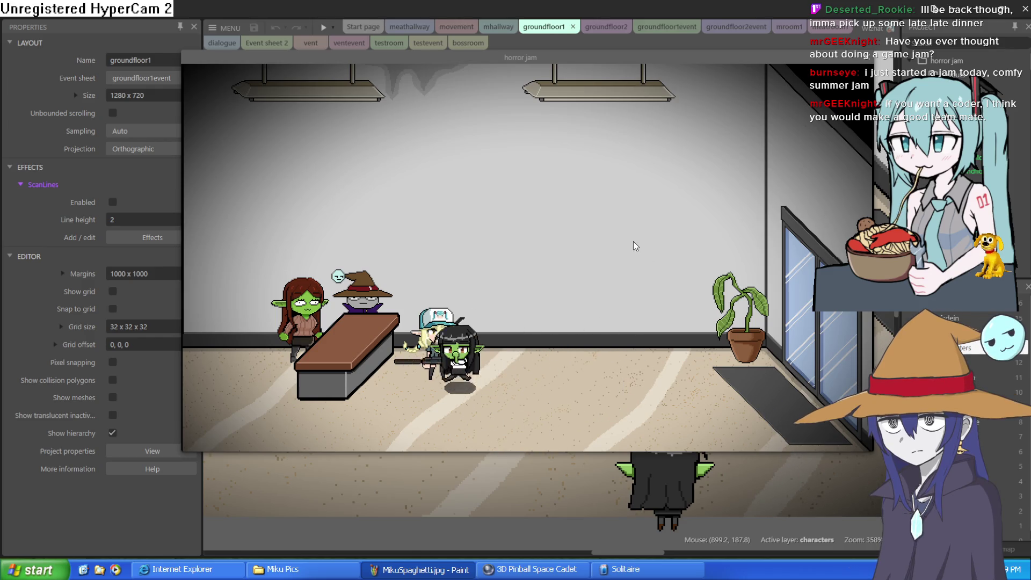
key(Down)
key(Left)
key(Up)
key(Down)
key(Left)
key(Left)
key(Left)
key(Right)
key(Right)
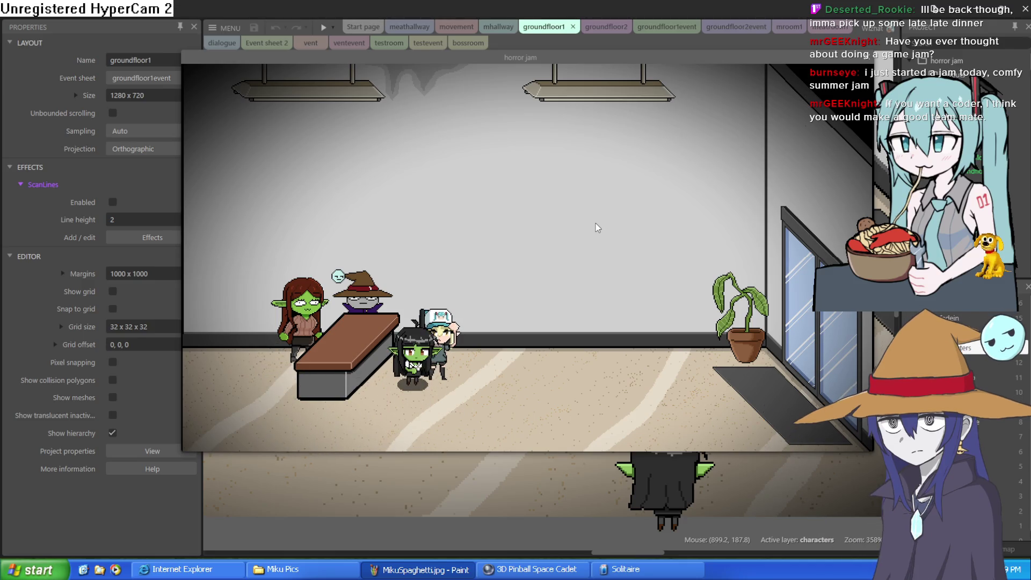
key(Right)
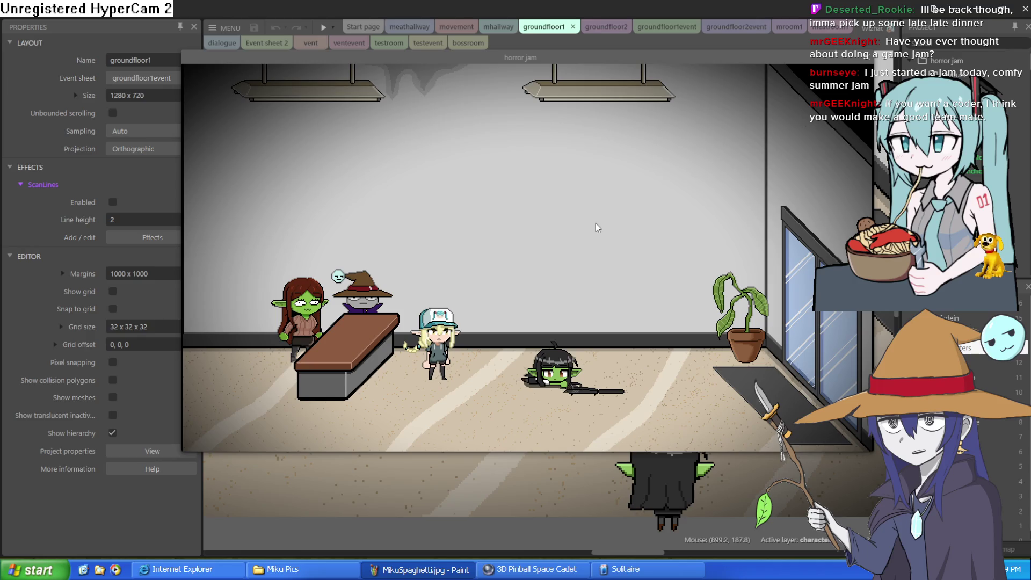
key(Left)
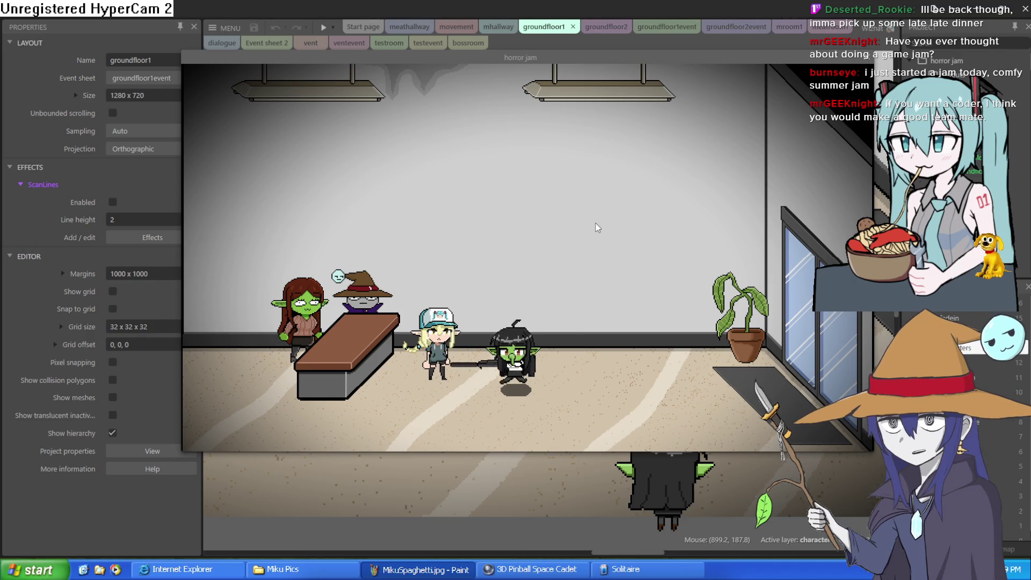
key(Down)
key(Right)
key(Down)
key(Left)
key(Left)
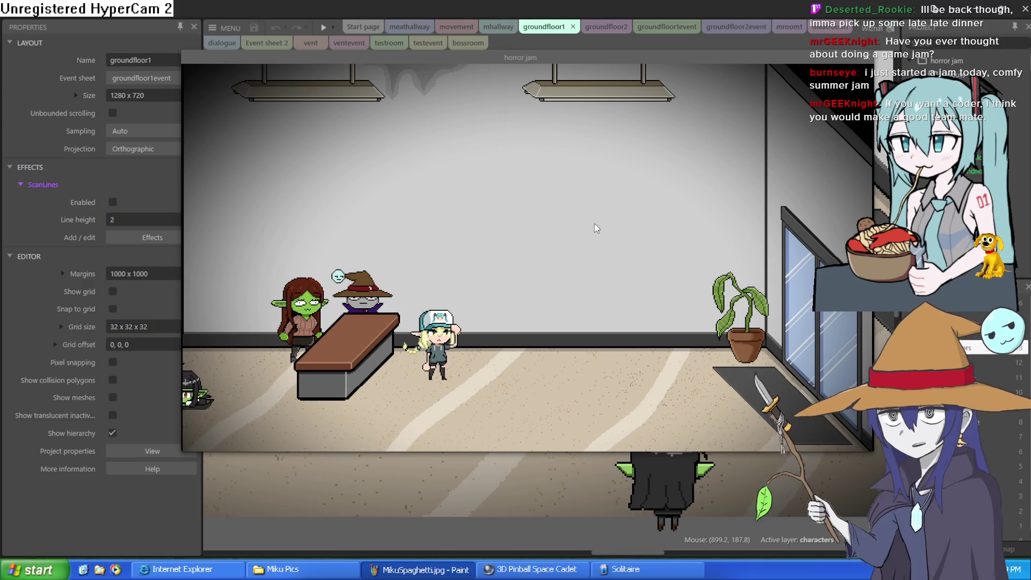
key(Left)
key(Left)
key(Right)
key(Up)
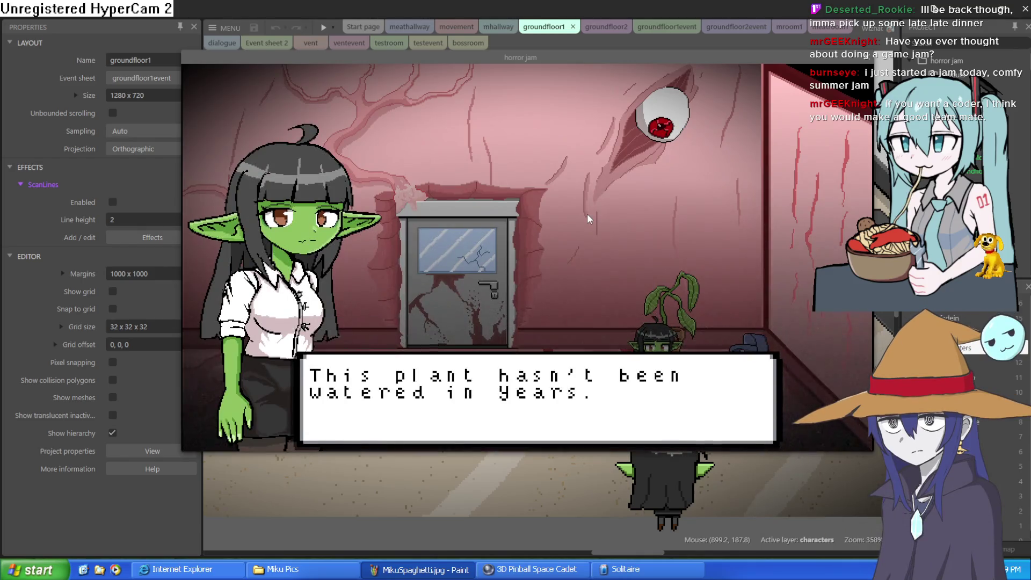
key(space)
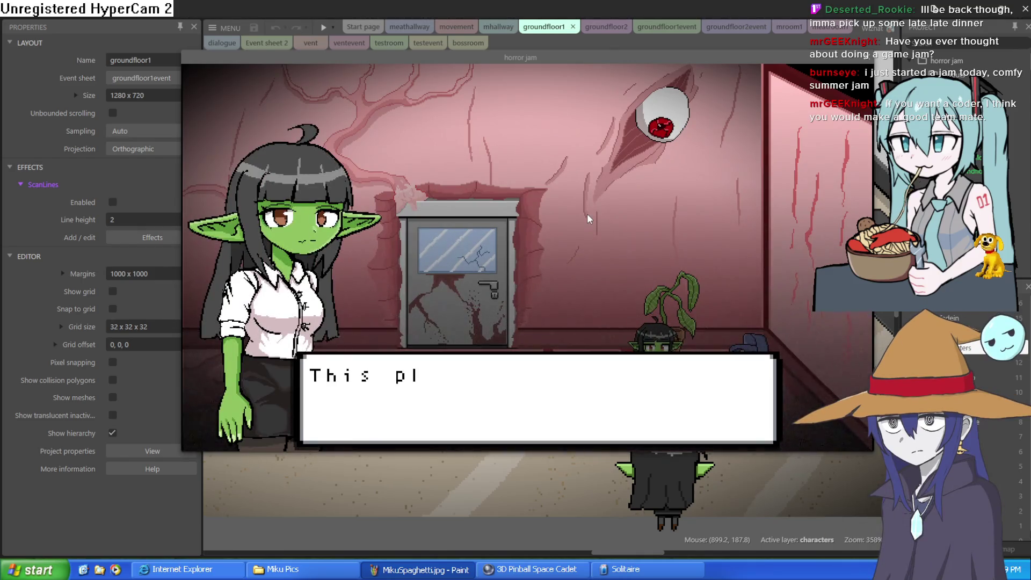
key(space)
key(Left)
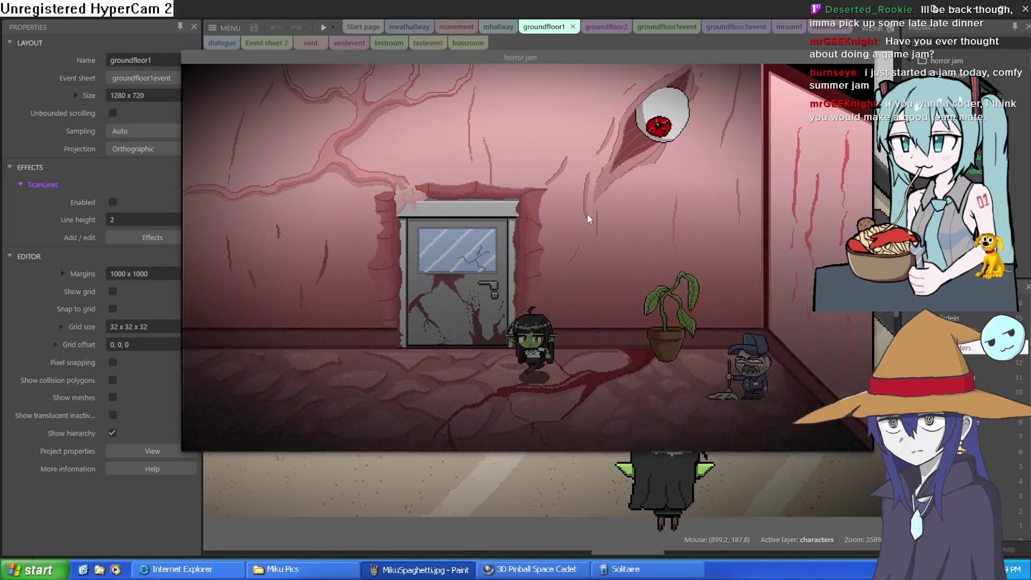
key(Right)
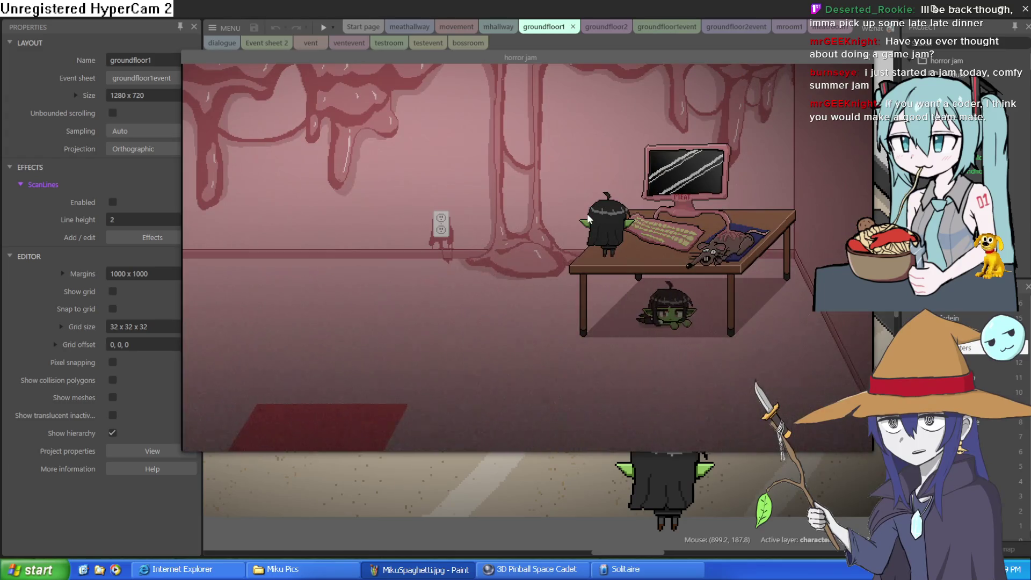
click(866, 57)
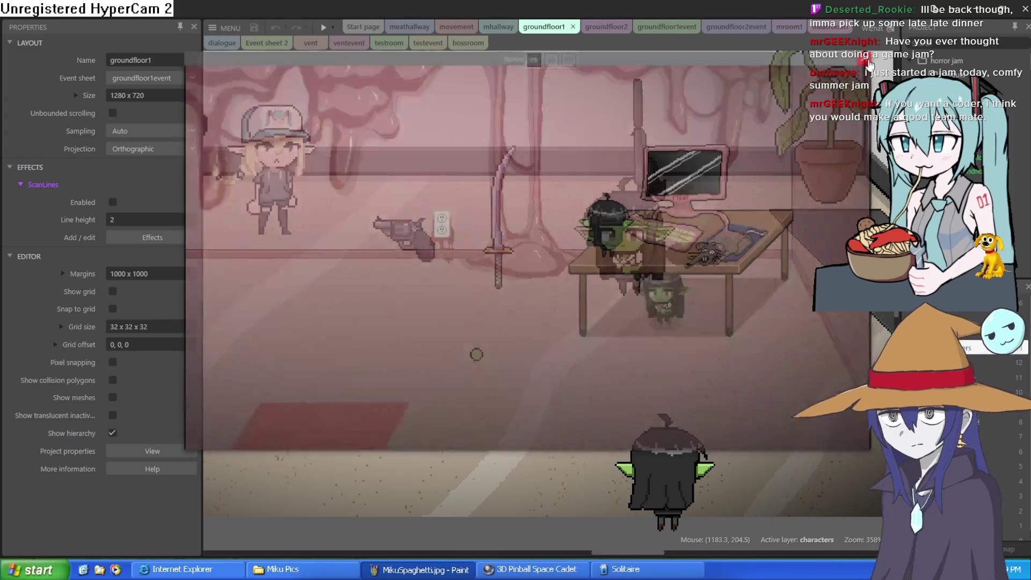
Open atheneum0.010.c3p from Open recent, closing the previous project, and start a preview
scroll(436, 235, down, 2)
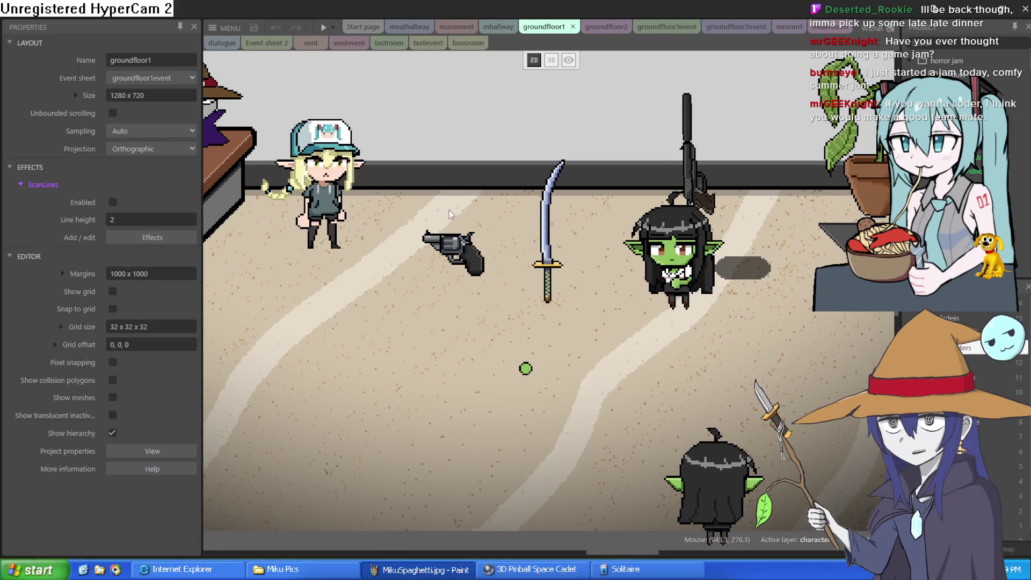
scroll(419, 187, down, 3)
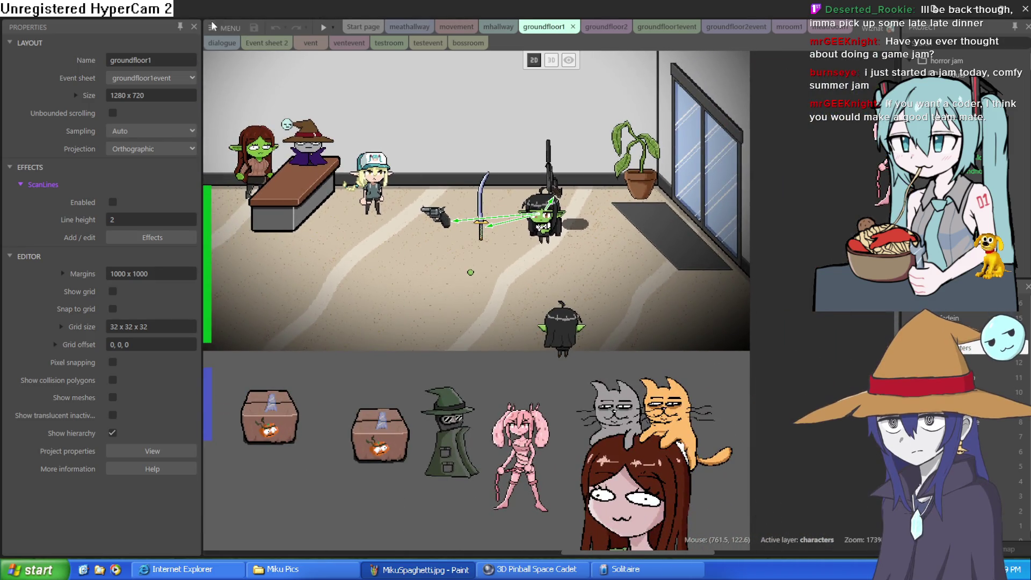
click(224, 27)
mouse_move(279, 47)
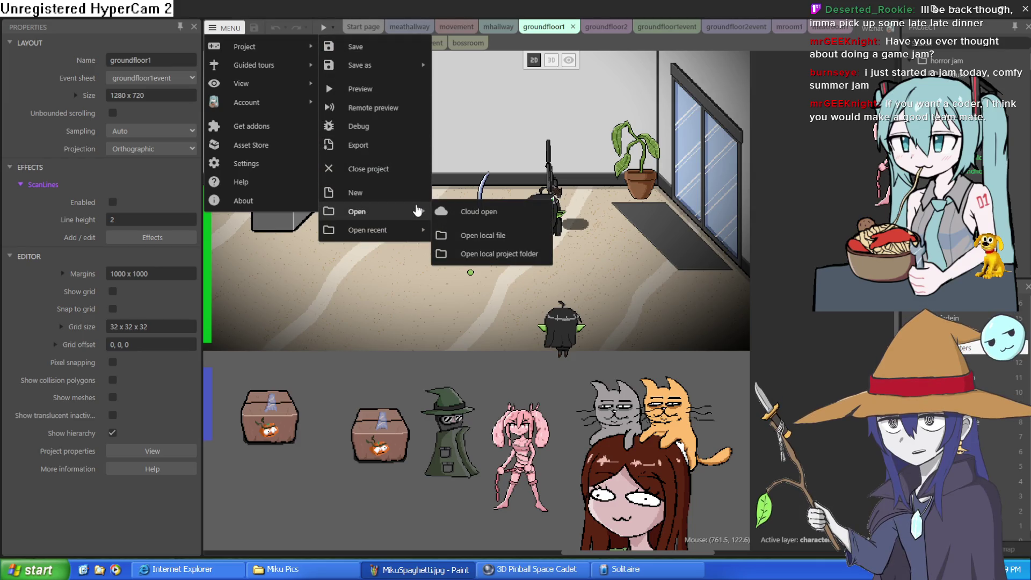
mouse_move(408, 240)
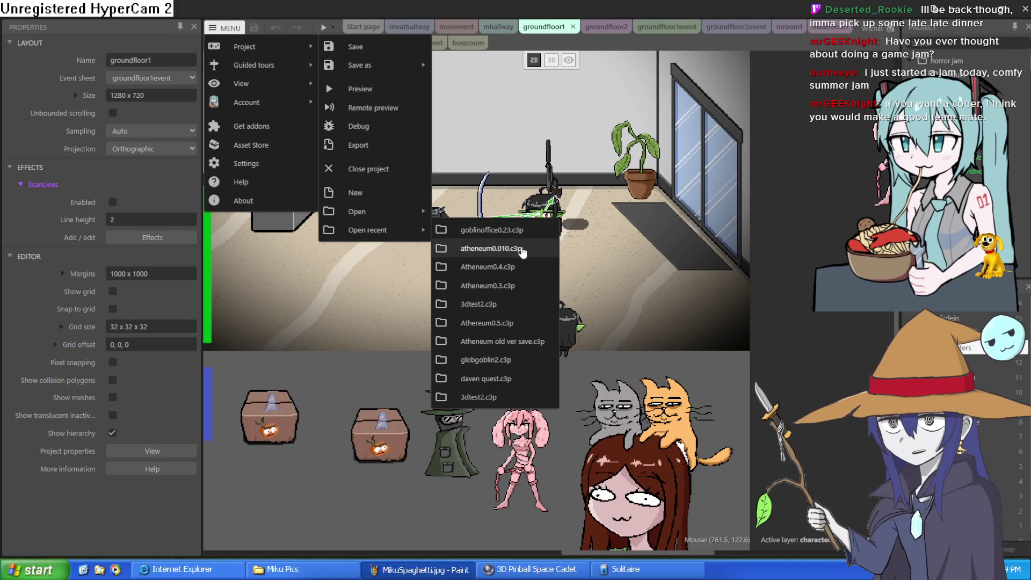
click(524, 249)
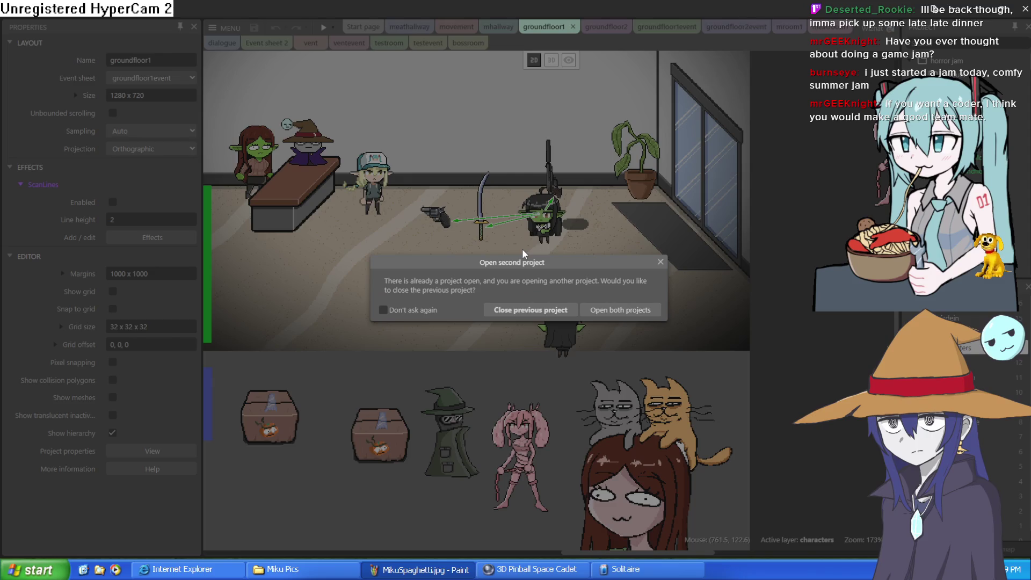
click(546, 310)
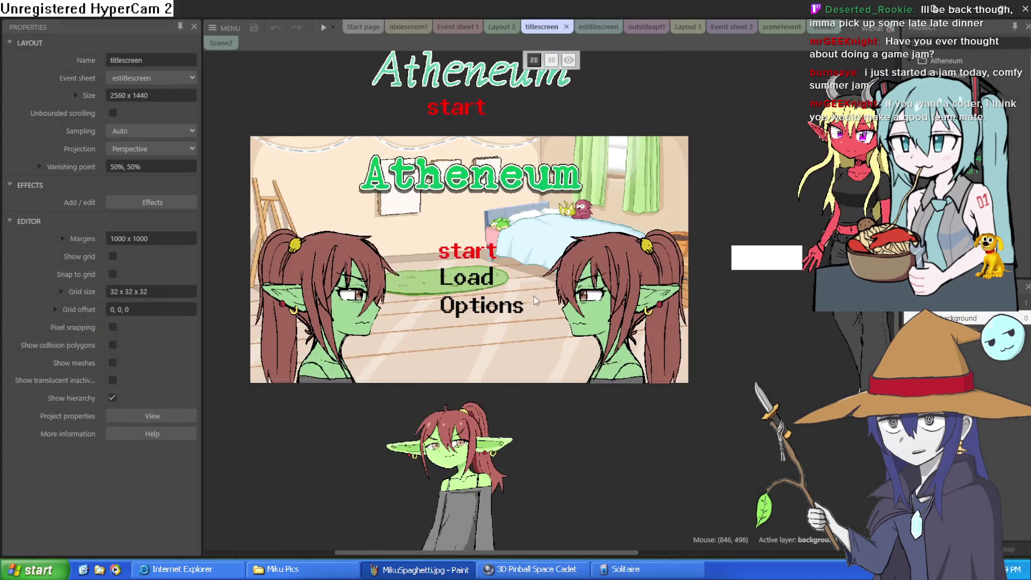
click(322, 30)
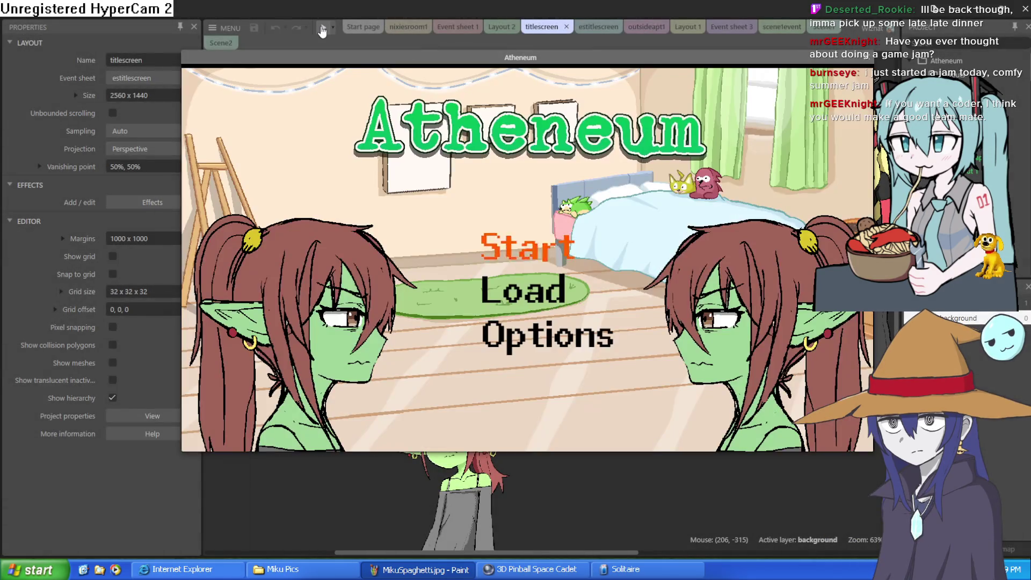
Start a new game from the Atheneum title screen, close the preview, and return to Clip Studio Paint
click(566, 249)
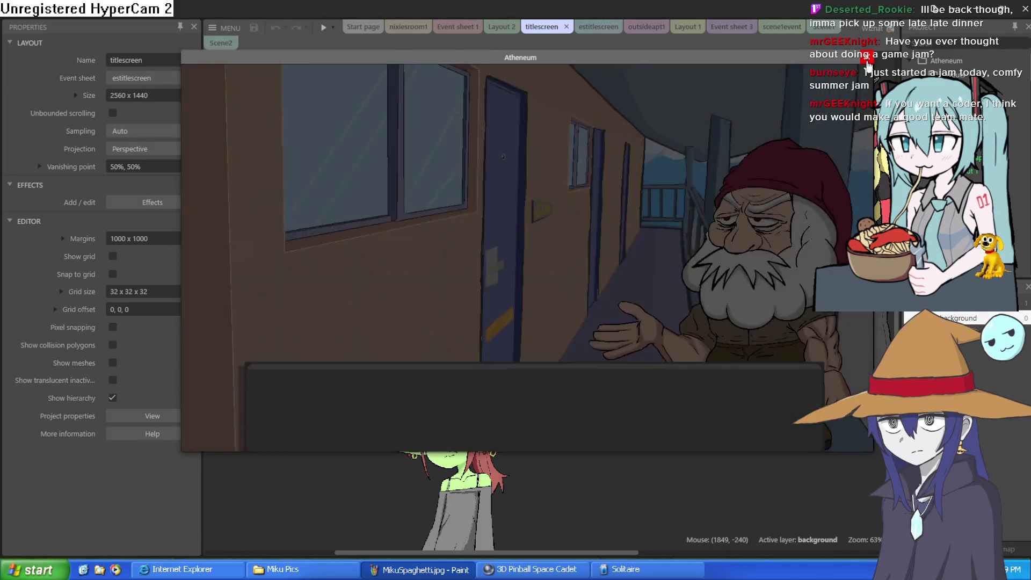
click(867, 57)
click(974, 8)
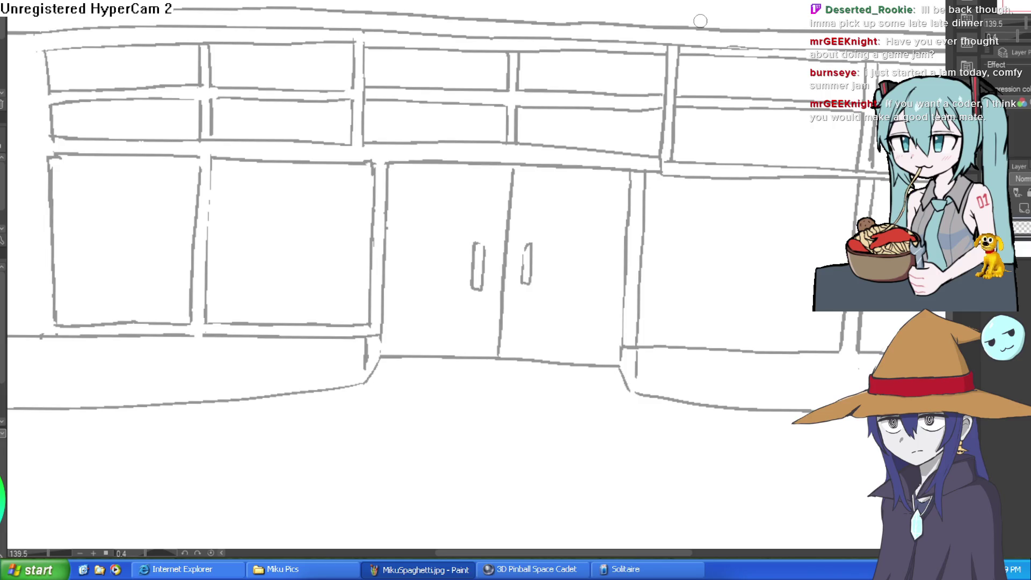
Level the view slightly and pencil a horizontal shelf line inside the right-hand window
scroll(652, 101, down, 3)
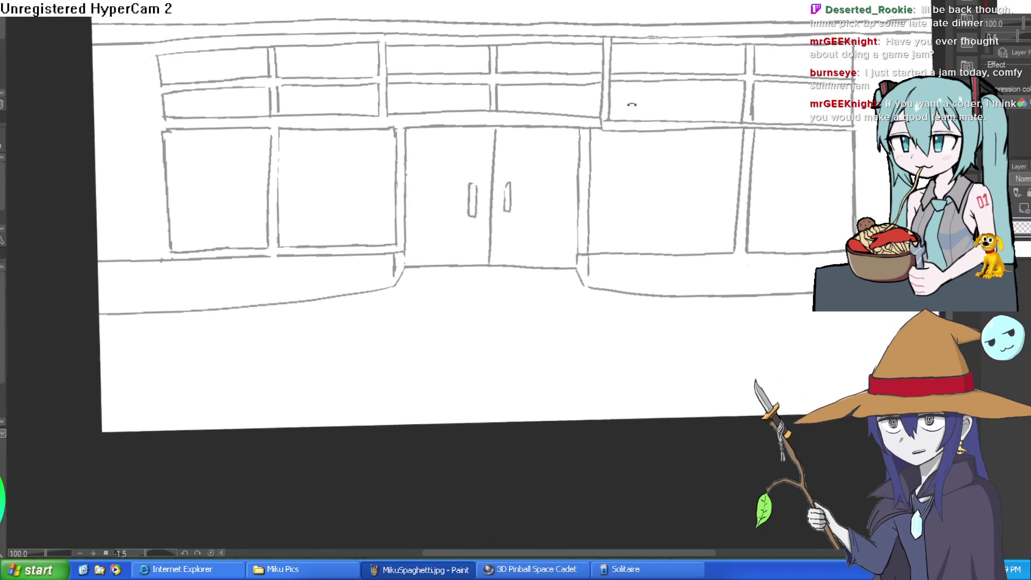
mouse_move(621, 118)
mouse_down()
mouse_move(631, 127)
mouse_move(603, 133)
mouse_move(611, 136)
mouse_up()
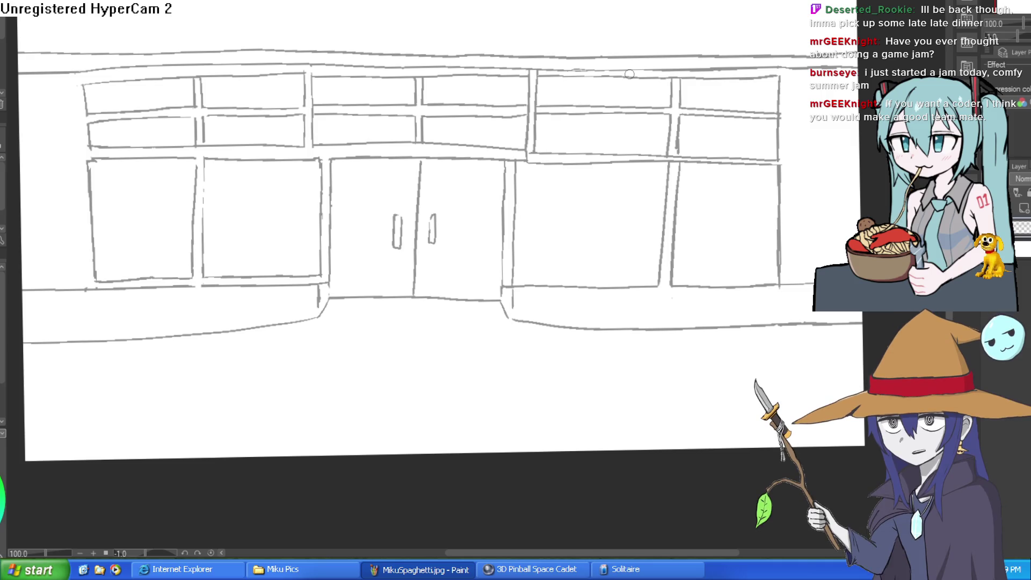
scroll(681, 218, down, 3)
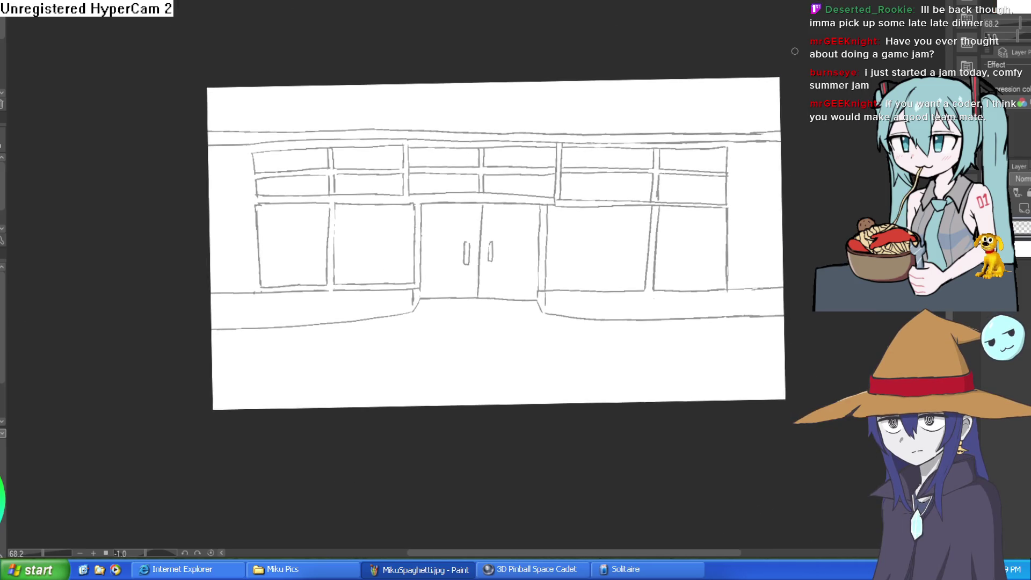
scroll(622, 220, up, 4)
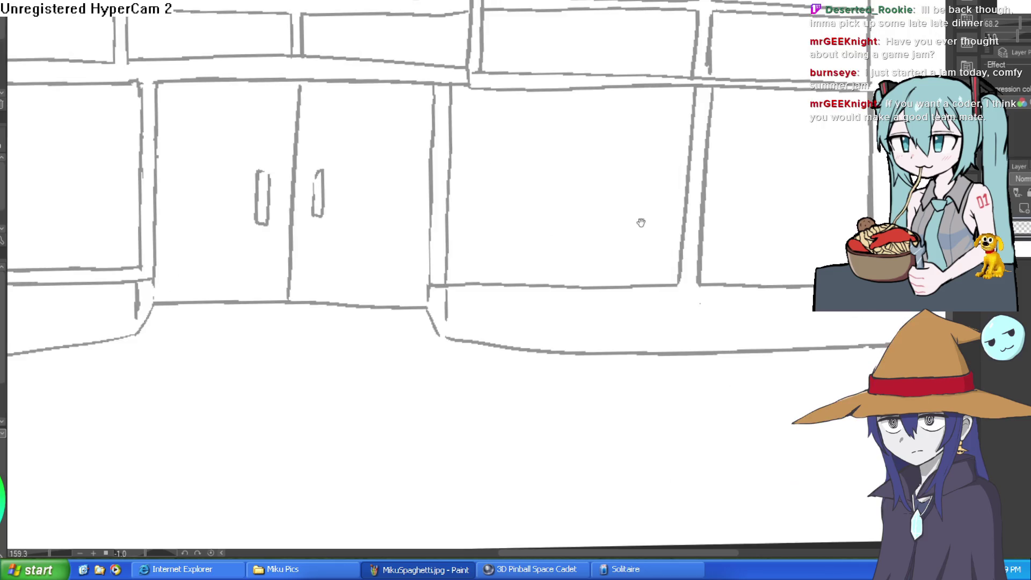
scroll(446, 291, down, 5)
scroll(644, 220, up, 5)
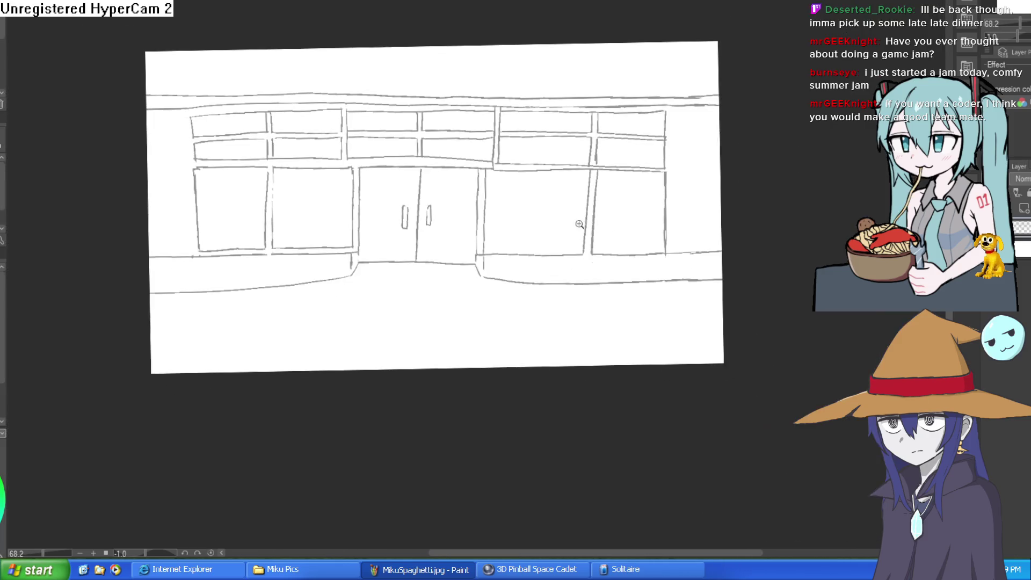
scroll(575, 242, down, 3)
scroll(437, 249, up, 3)
drag(393, 251, 767, 247)
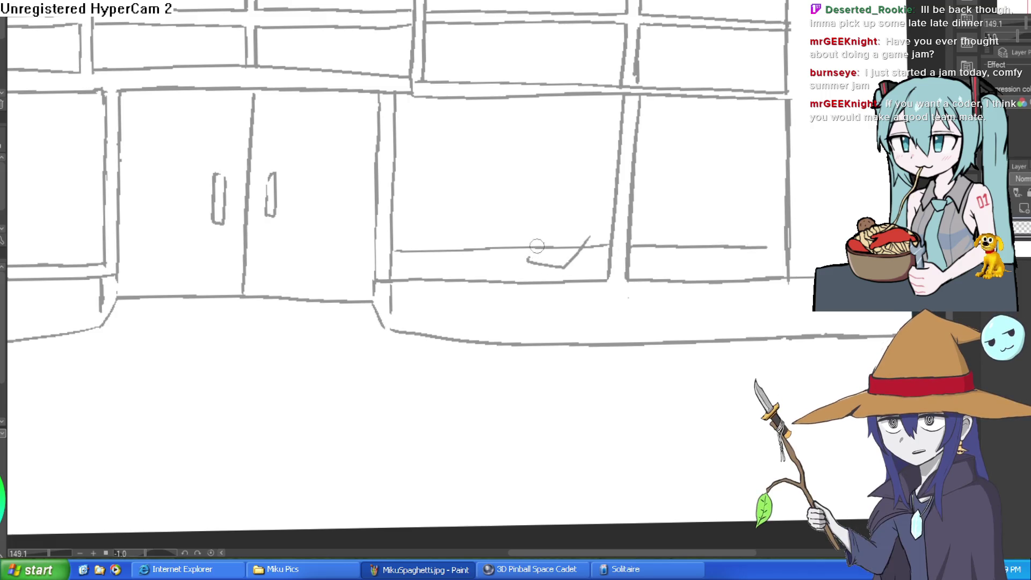
Sketch a stacked box with depth lines on the shelf, tidying strokes with the eraser
mouse_move(533, 224)
mouse_down()
mouse_move(537, 264)
mouse_move(575, 225)
mouse_move(531, 224)
mouse_move(549, 250)
mouse_move(533, 248)
mouse_move(572, 248)
mouse_up()
key(e)
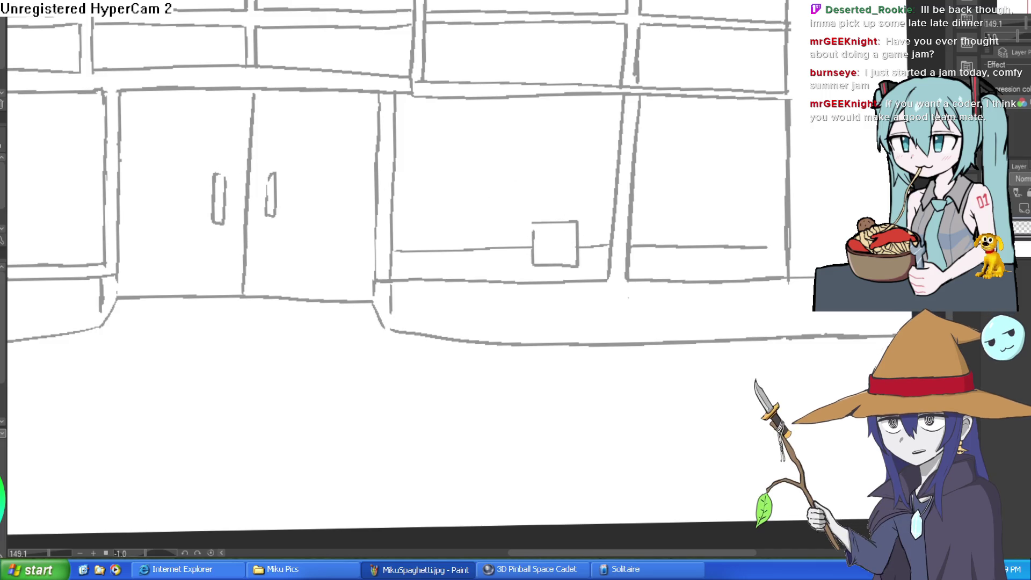
mouse_move(458, 163)
mouse_down()
mouse_move(525, 155)
mouse_move(539, 172)
mouse_up()
scroll(511, 138, up, 3)
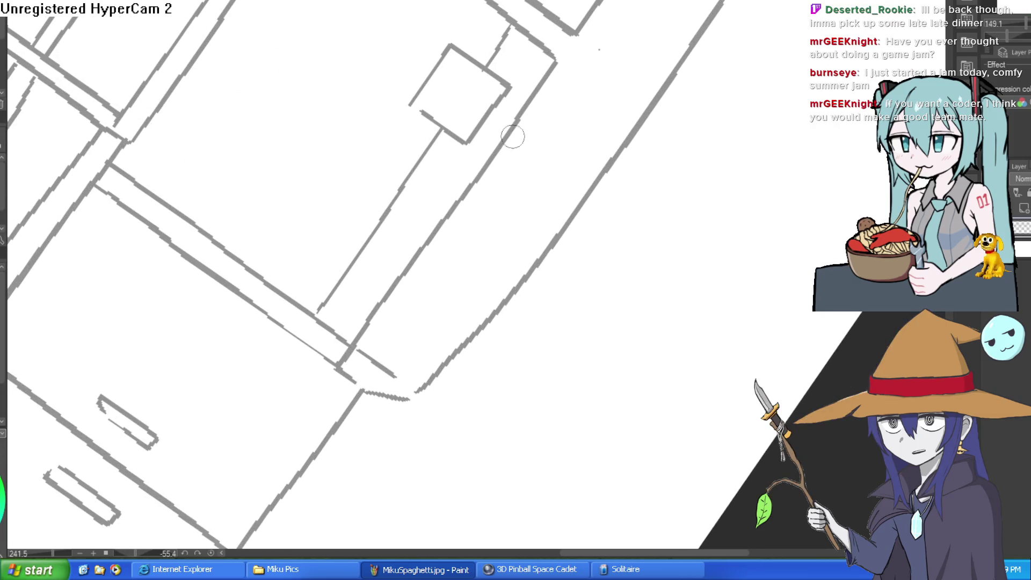
mouse_move(457, 137)
mouse_down()
mouse_move(493, 71)
mouse_move(441, 126)
mouse_move(400, 145)
mouse_move(449, 166)
mouse_move(463, 141)
mouse_move(427, 174)
mouse_up()
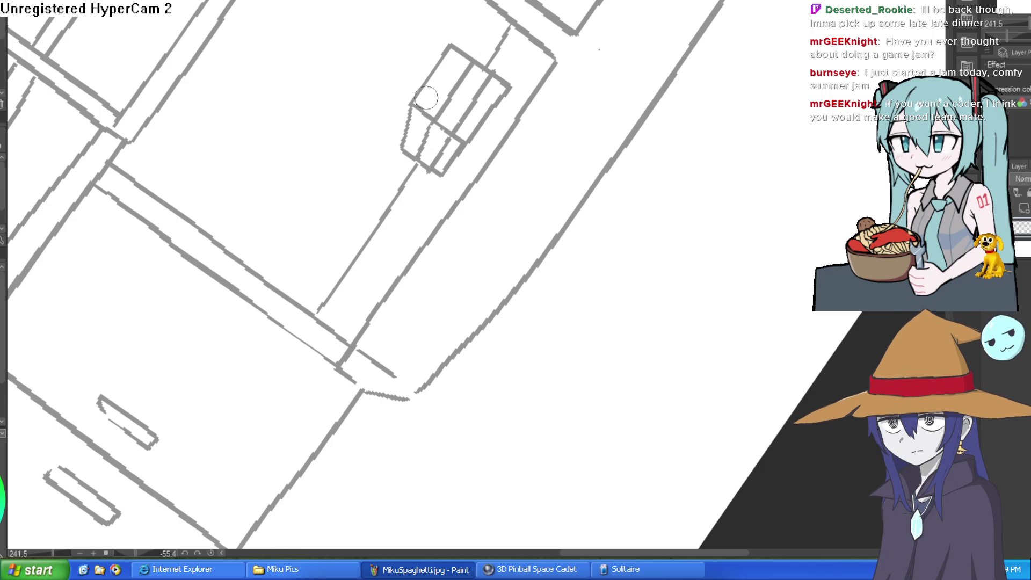
scroll(425, 136, down, 5)
mouse_move(424, 136)
mouse_down()
mouse_move(510, 204)
mouse_move(567, 227)
mouse_move(568, 193)
mouse_up()
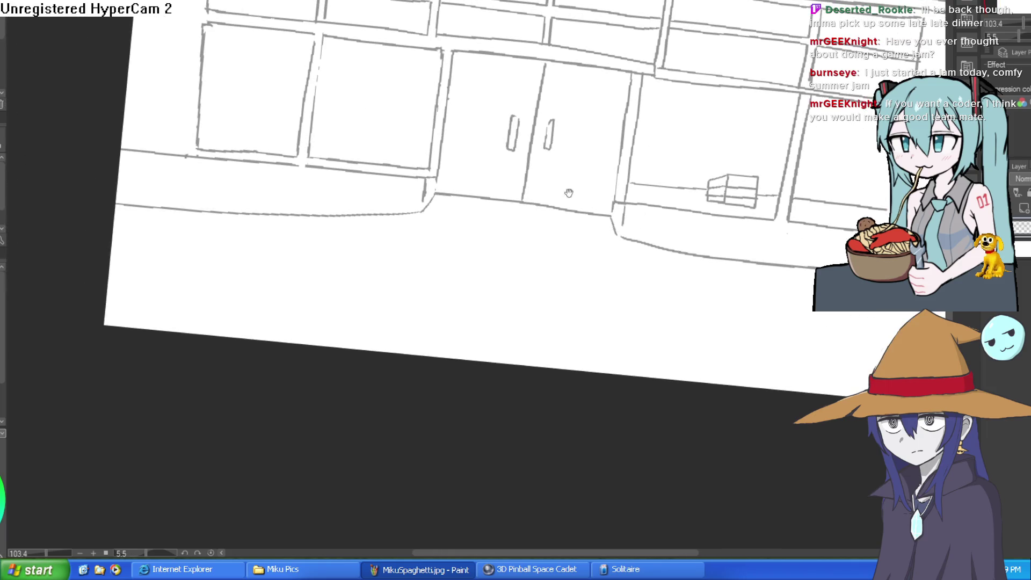
mouse_move(471, 141)
mouse_down()
mouse_move(395, 143)
mouse_move(590, 113)
mouse_move(709, 79)
mouse_up()
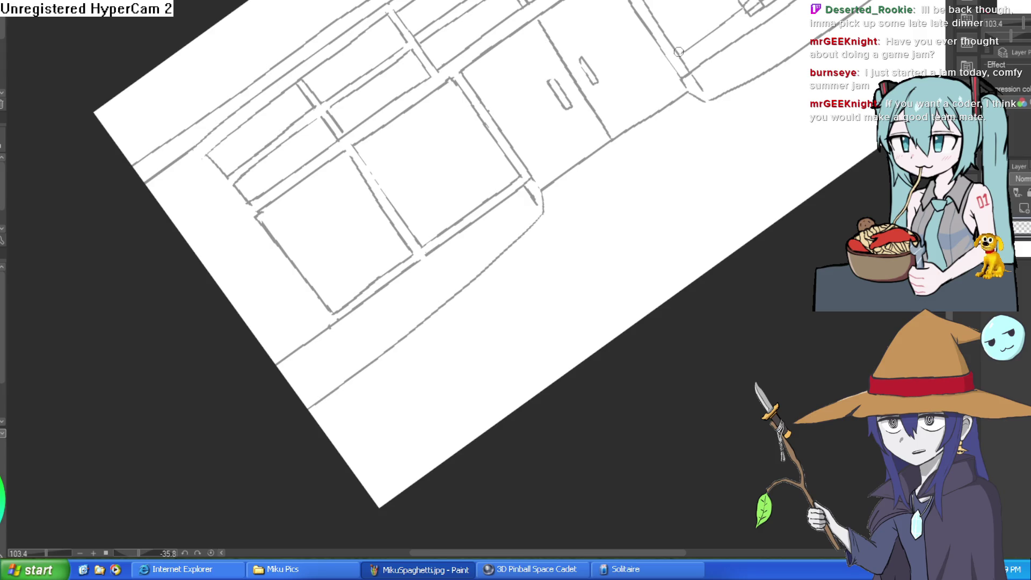
drag(505, 164, 322, 288)
mouse_move(376, 242)
mouse_down()
mouse_move(750, 179)
mouse_move(540, 151)
mouse_up()
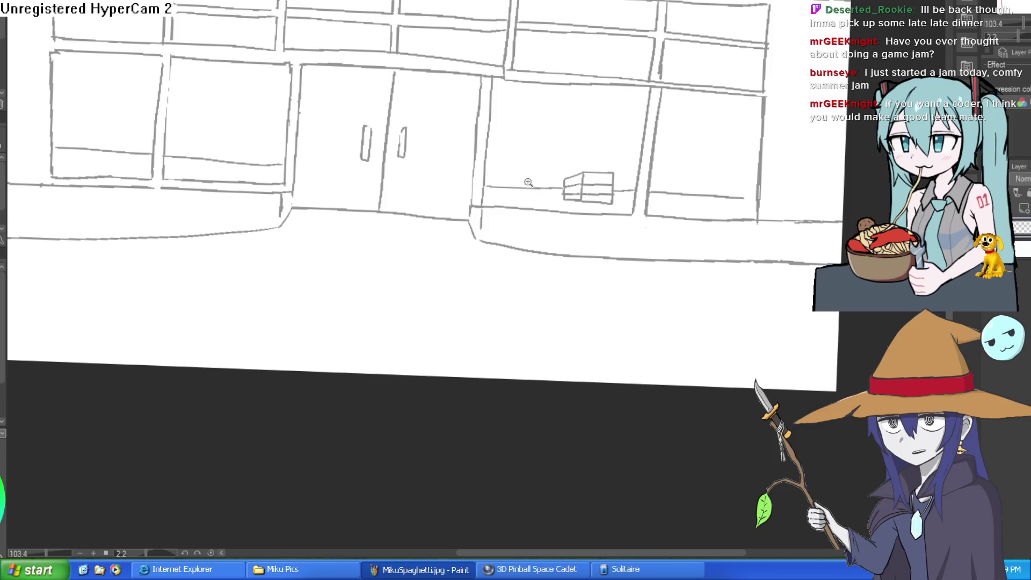
Add two small boxes on the shelf beside the stacked box
click(528, 182)
drag(531, 189, 594, 227)
drag(596, 185, 593, 225)
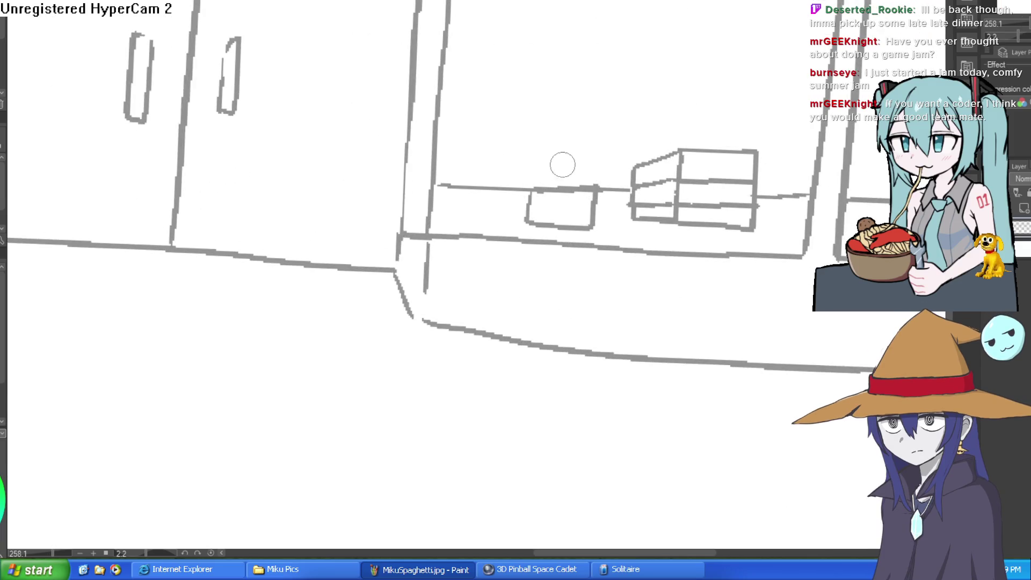
drag(503, 190, 501, 214)
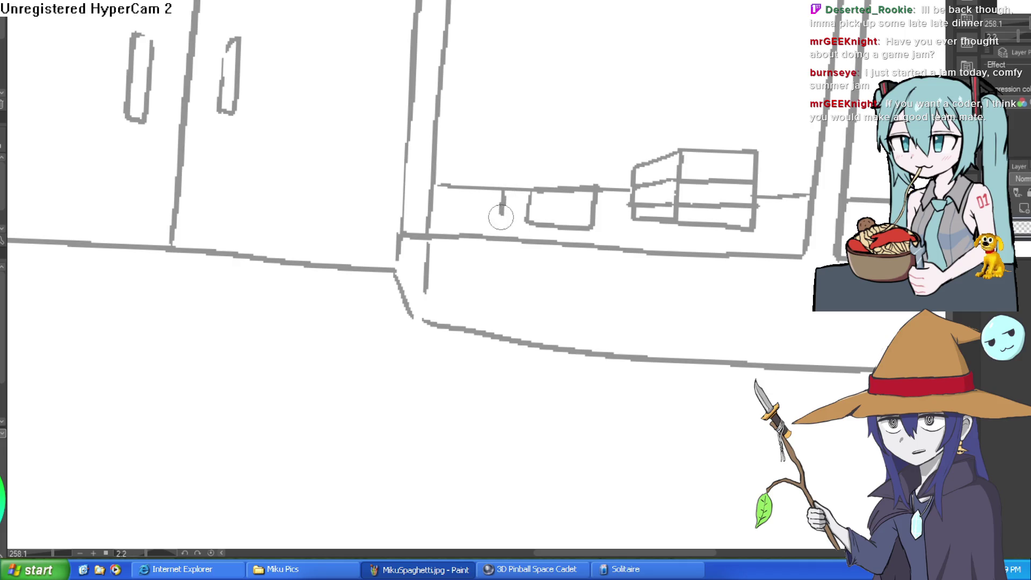
scroll(498, 172, down, 5)
scroll(667, 190, up, 2)
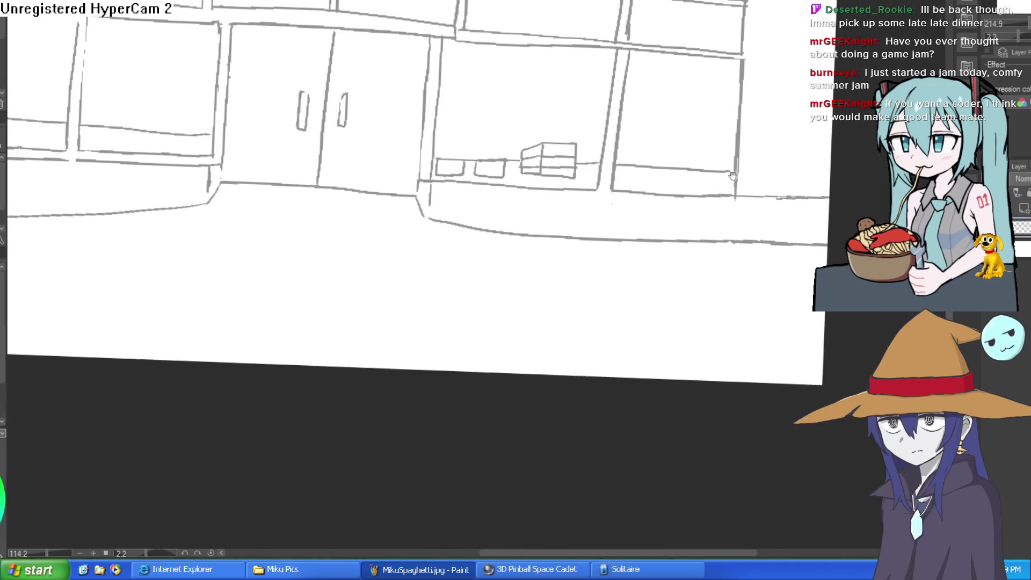
scroll(733, 176, down, 3)
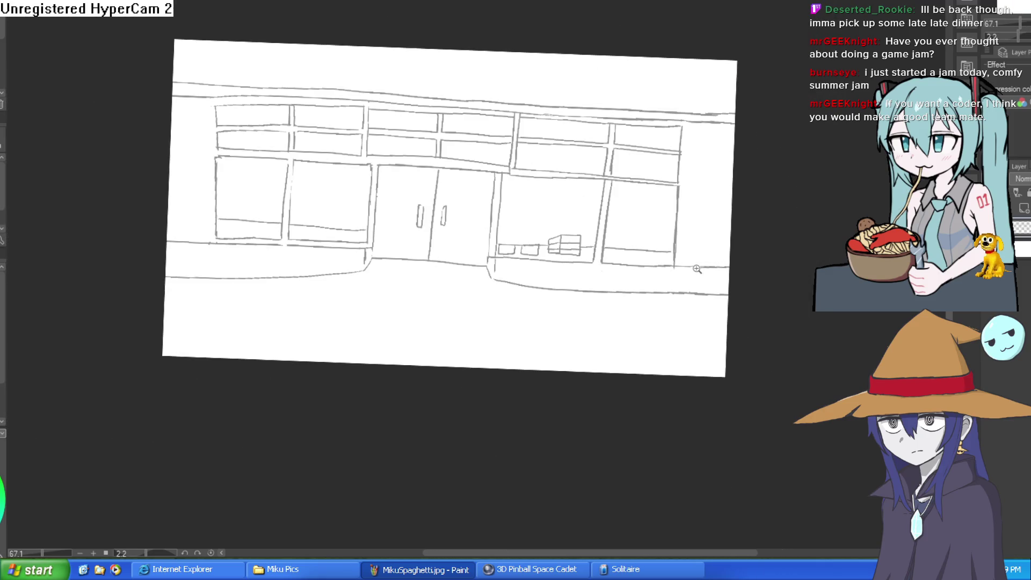
scroll(697, 268, up, 3)
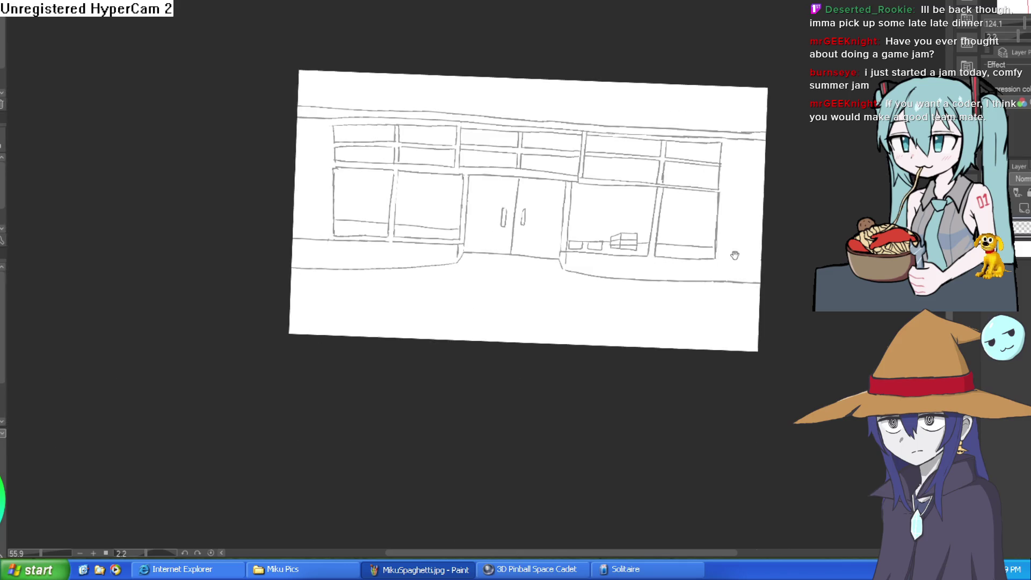
scroll(718, 263, down, 4)
Level the canvas rotation and reposition the view so the whole storefront shows
mouse_move(738, 219)
mouse_down()
mouse_move(698, 159)
mouse_move(708, 175)
mouse_up()
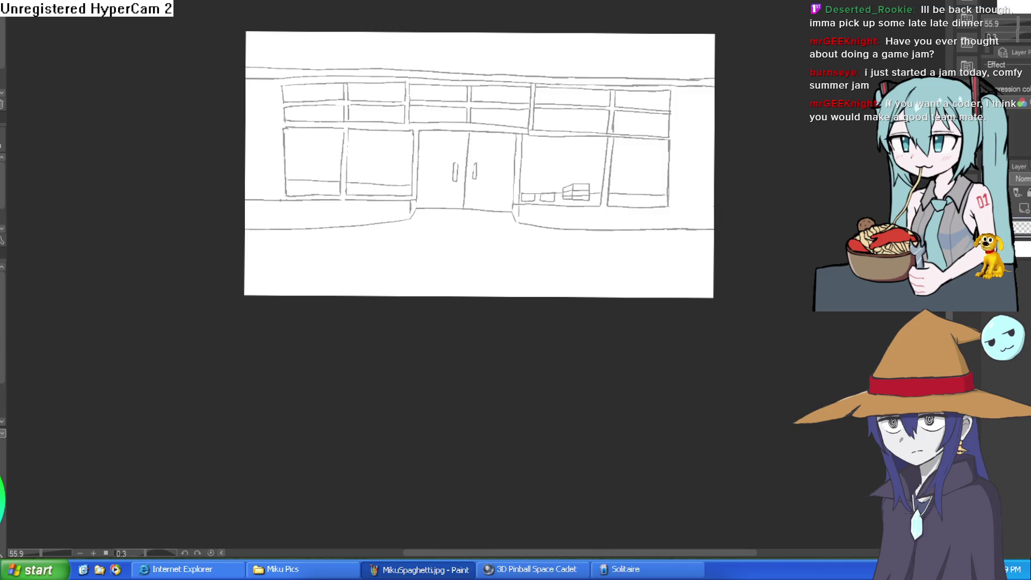
drag(673, 126, 584, 180)
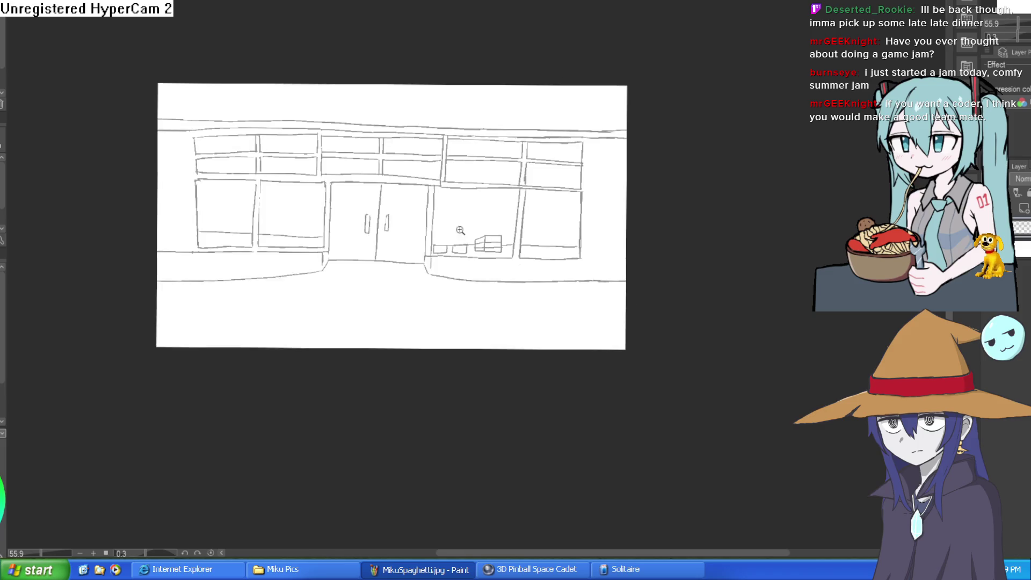
scroll(478, 213, up, 2)
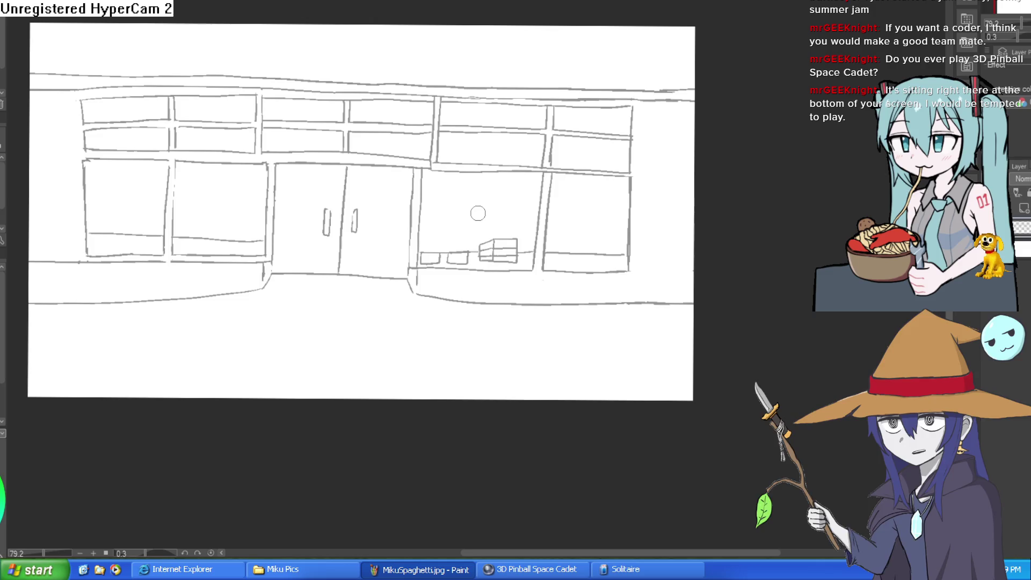
Draw a shelf line in the far-right window
scroll(476, 56, down, 1)
scroll(337, 122, up, 3)
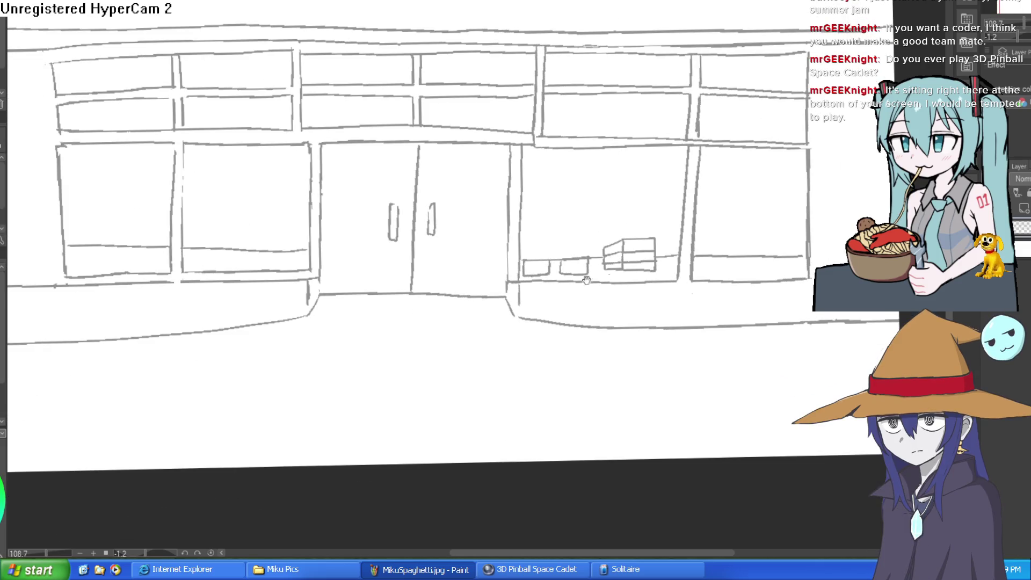
drag(587, 279, 557, 271)
scroll(721, 240, up, 3)
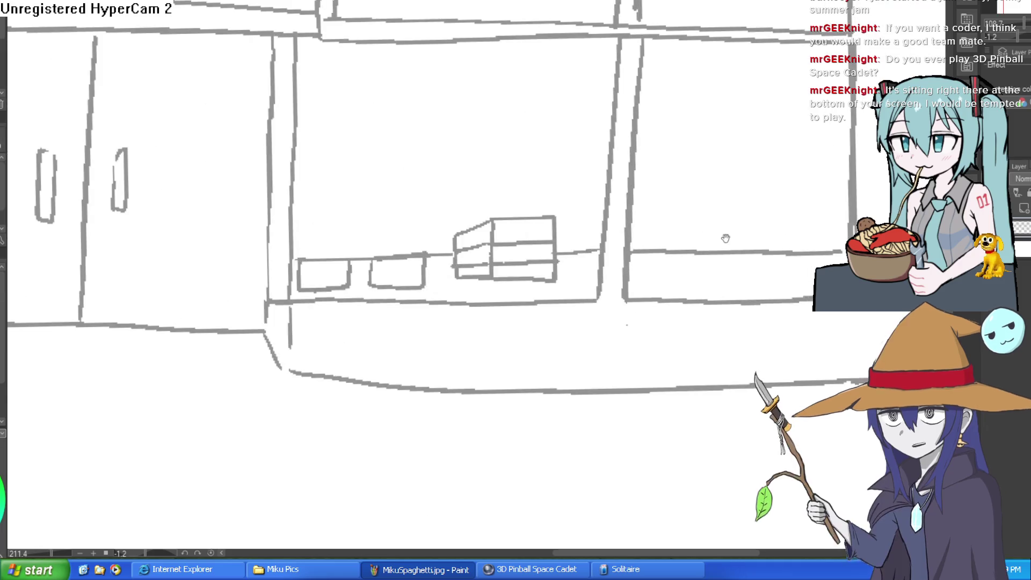
scroll(619, 230, right, 1)
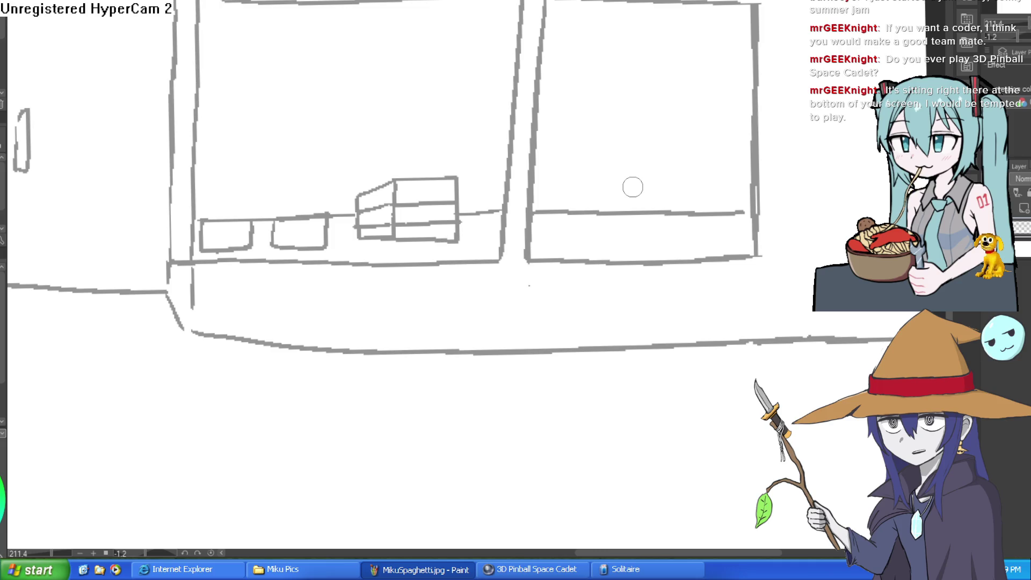
scroll(730, 255, right, 3)
mouse_move(675, 183)
mouse_down()
mouse_move(674, 206)
mouse_move(622, 215)
mouse_move(612, 177)
mouse_move(672, 180)
mouse_up()
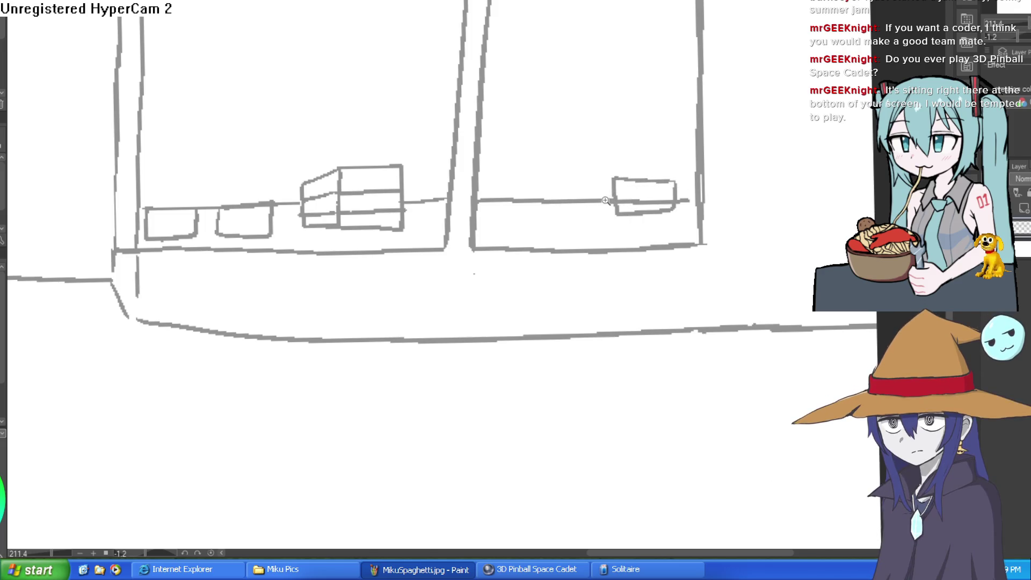
scroll(617, 215, up, 3)
Sketch a tall box and a flat stacked box on that shelf, erasing crossing lines
mouse_move(626, 227)
mouse_down()
mouse_move(553, 230)
mouse_move(552, 172)
mouse_move(617, 163)
mouse_up()
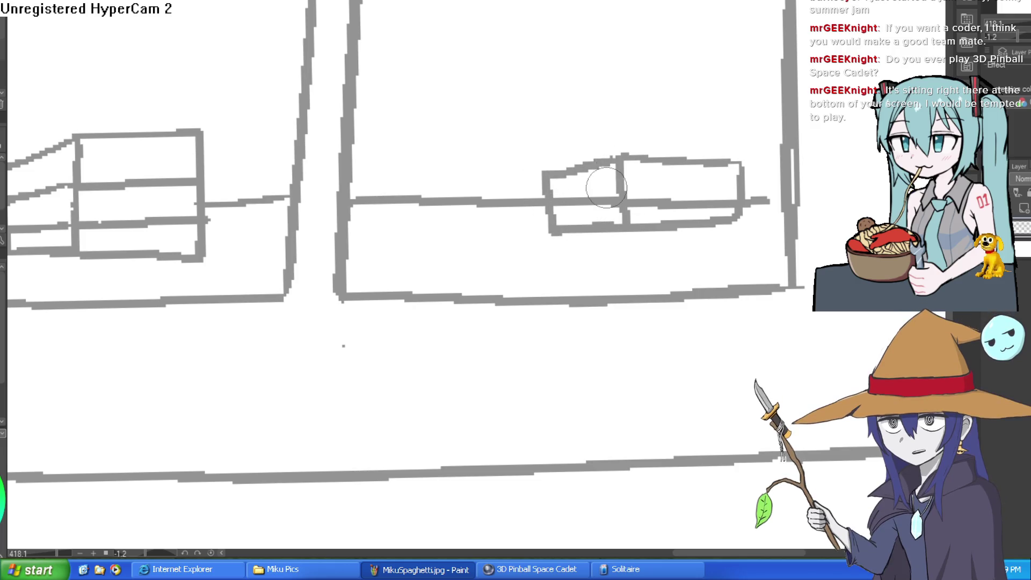
mouse_move(583, 200)
mouse_down()
mouse_move(571, 202)
mouse_move(723, 196)
mouse_up()
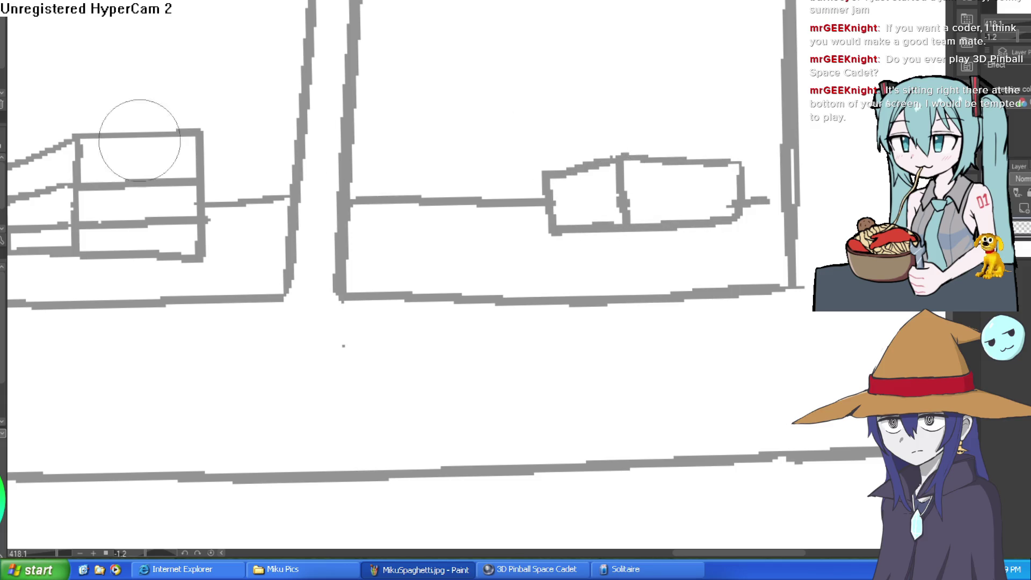
mouse_move(403, 255)
mouse_down()
mouse_move(414, 120)
mouse_move(515, 188)
mouse_move(460, 253)
mouse_move(413, 251)
mouse_up()
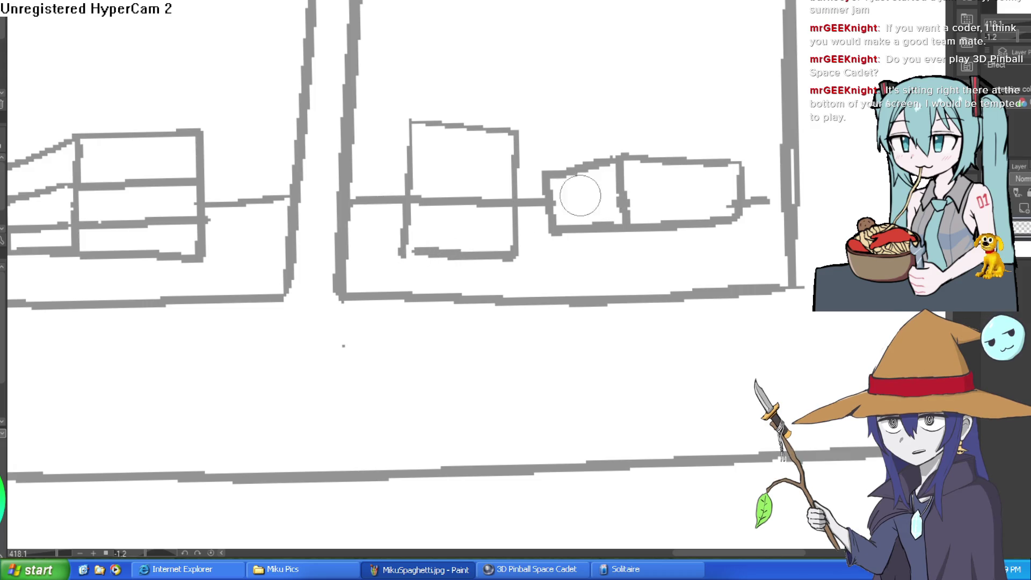
drag(561, 196, 741, 181)
drag(629, 204, 738, 201)
key(e)
drag(510, 203, 449, 202)
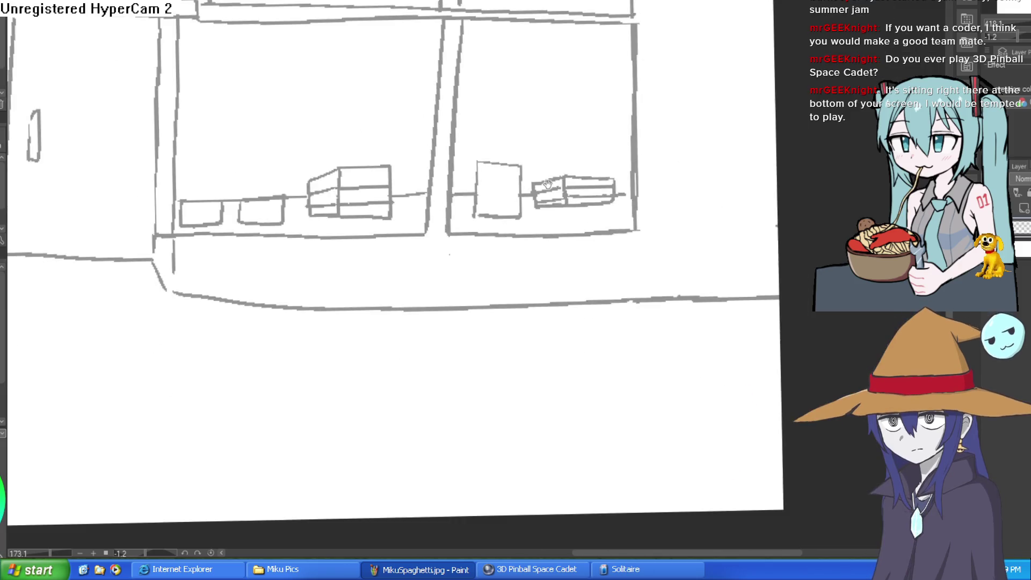
Zoom out of the canvas to see the whole storefront sketch
scroll(569, 252, down, 3)
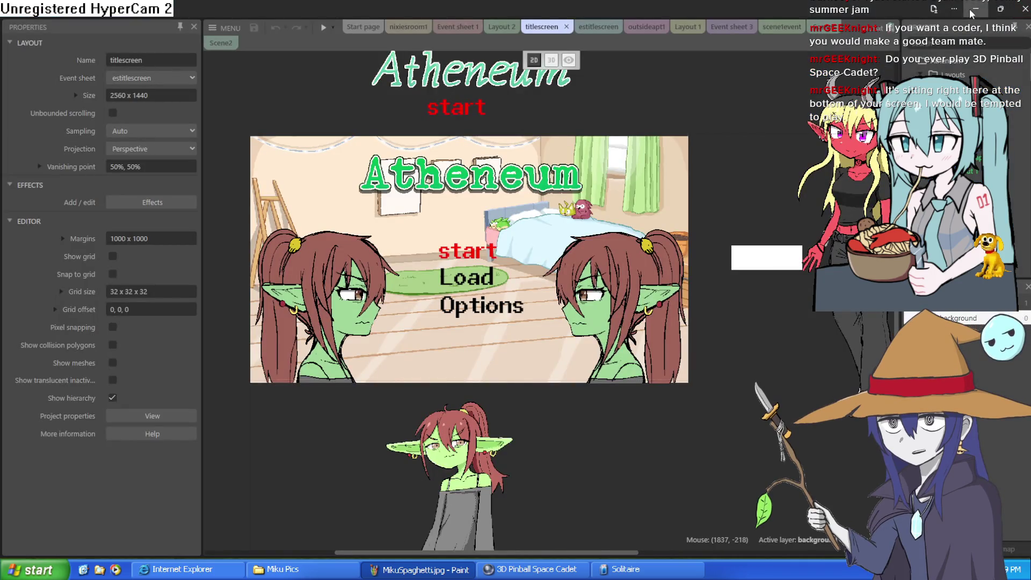
Minimize Construct 3 and bring the lower part of the storefront canvas into view
click(970, 8)
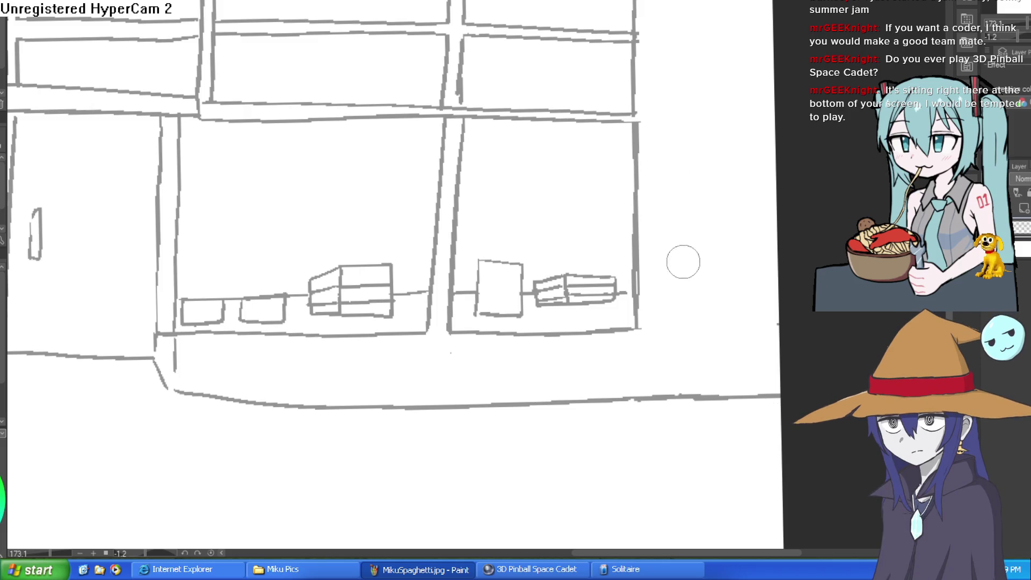
drag(683, 338, 726, 219)
Rotate the canvas diagonally and sketch the counter's corner edge and a cabinet-corner stroke
scroll(704, 224, down, 3)
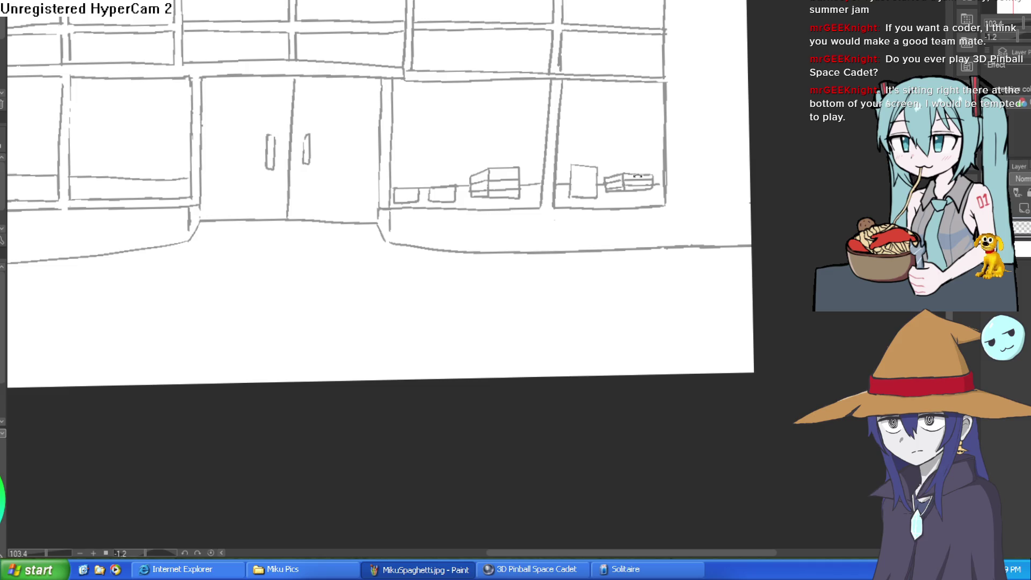
drag(638, 176, 619, 78)
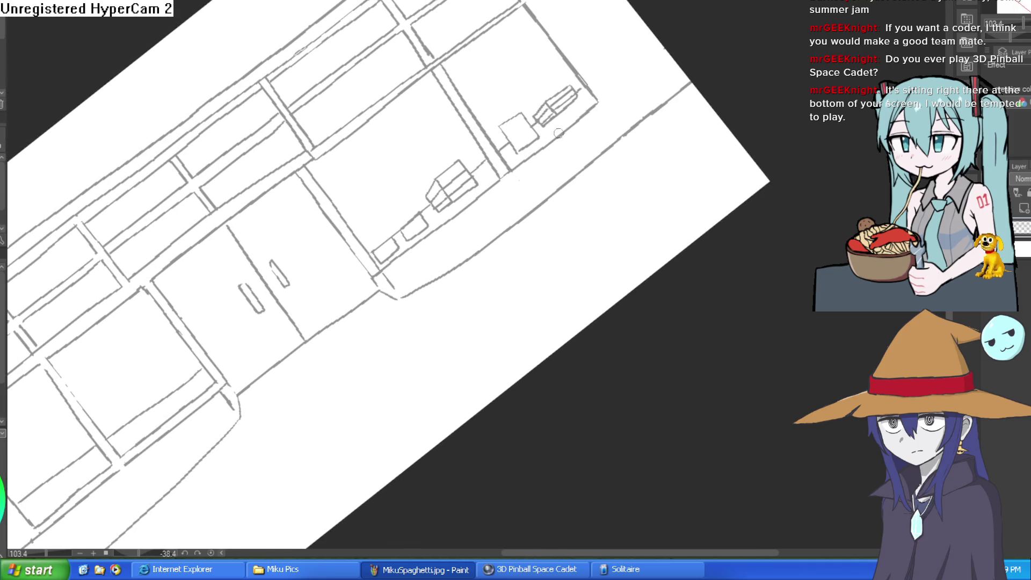
mouse_move(698, 39)
mouse_down()
mouse_move(656, 317)
mouse_move(612, 332)
mouse_move(590, 100)
mouse_move(563, 188)
mouse_up()
mouse_move(589, 144)
mouse_down()
mouse_move(329, 274)
mouse_move(693, 249)
mouse_move(525, 224)
mouse_move(686, 120)
mouse_up()
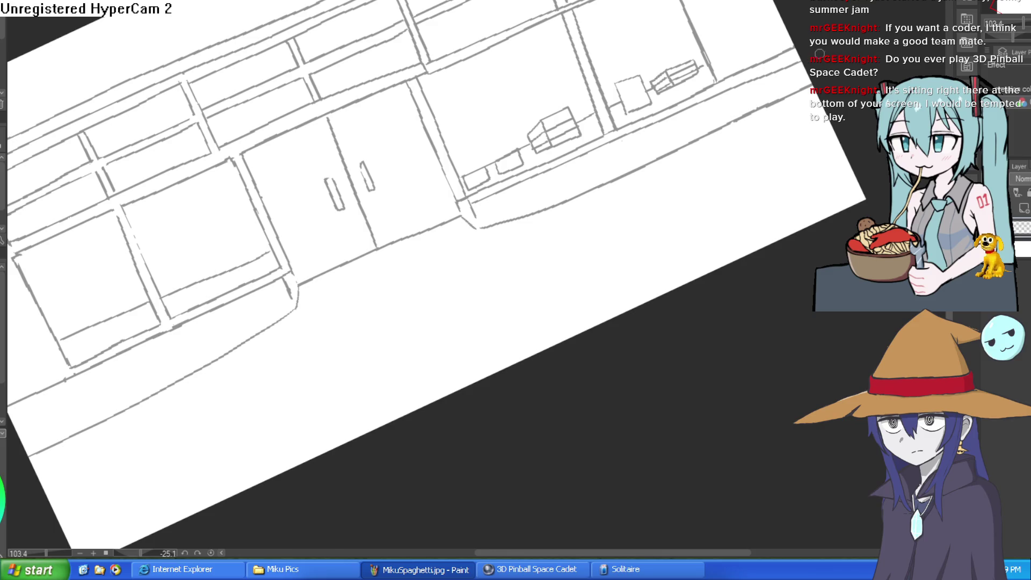
mouse_move(752, 90)
mouse_down()
mouse_move(462, 363)
mouse_move(519, 363)
mouse_move(561, 142)
mouse_move(569, 196)
mouse_up()
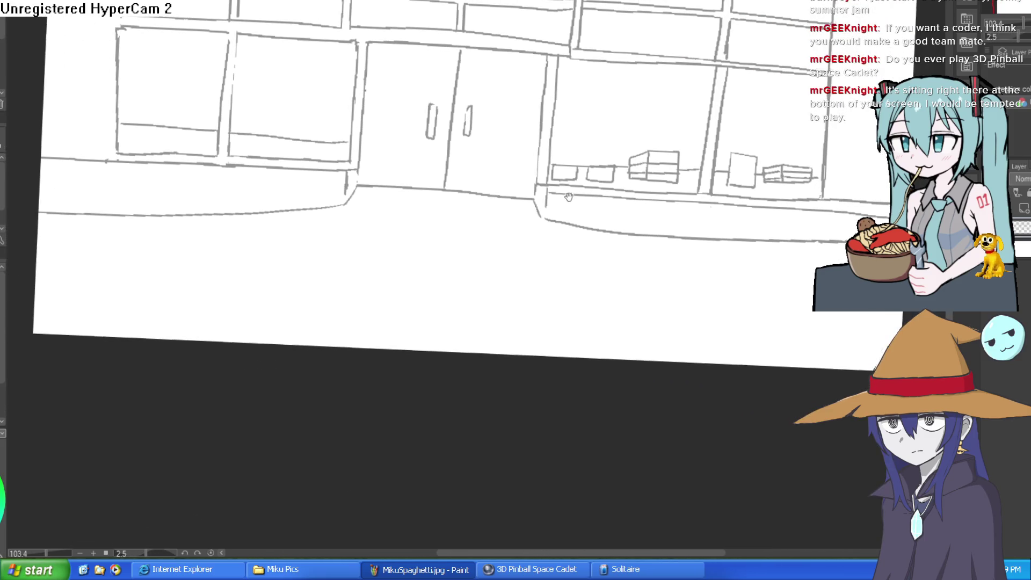
scroll(568, 196, up, 3)
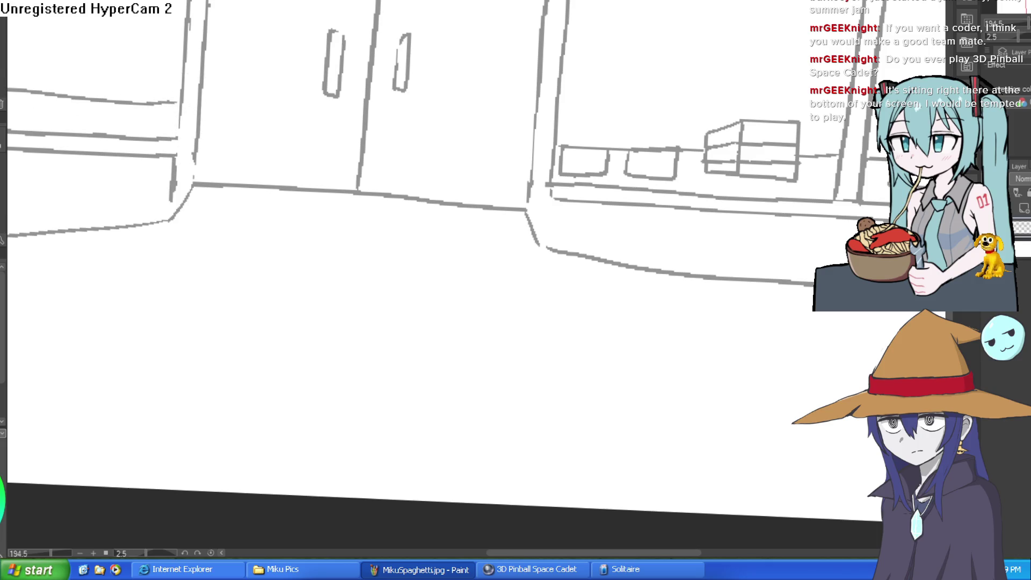
mouse_move(548, 215)
mouse_down()
mouse_move(547, 245)
mouse_move(531, 184)
mouse_up()
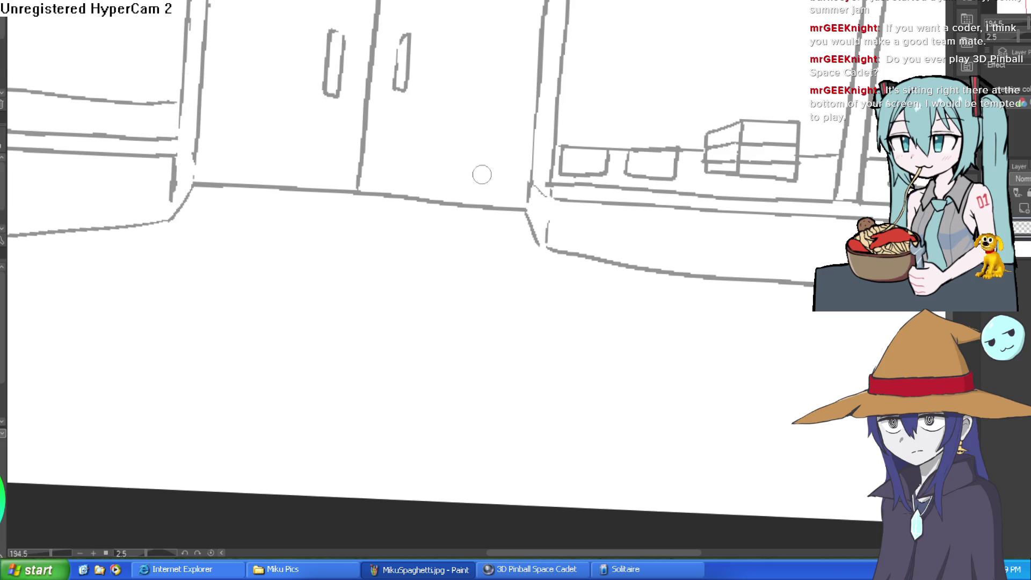
drag(180, 153, 192, 144)
scroll(459, 172, down, 5)
mouse_move(756, 162)
mouse_down()
mouse_move(671, 155)
mouse_move(661, 135)
mouse_move(634, 173)
mouse_move(630, 217)
mouse_move(624, 208)
mouse_move(658, 221)
mouse_move(684, 205)
mouse_up()
scroll(440, 261, up, 3)
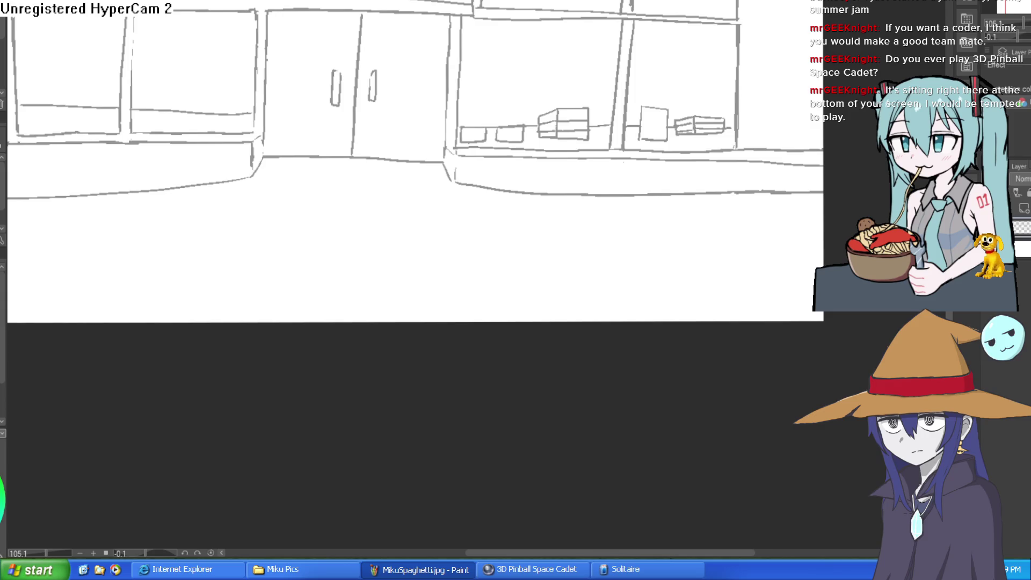
scroll(564, 260, down, 2)
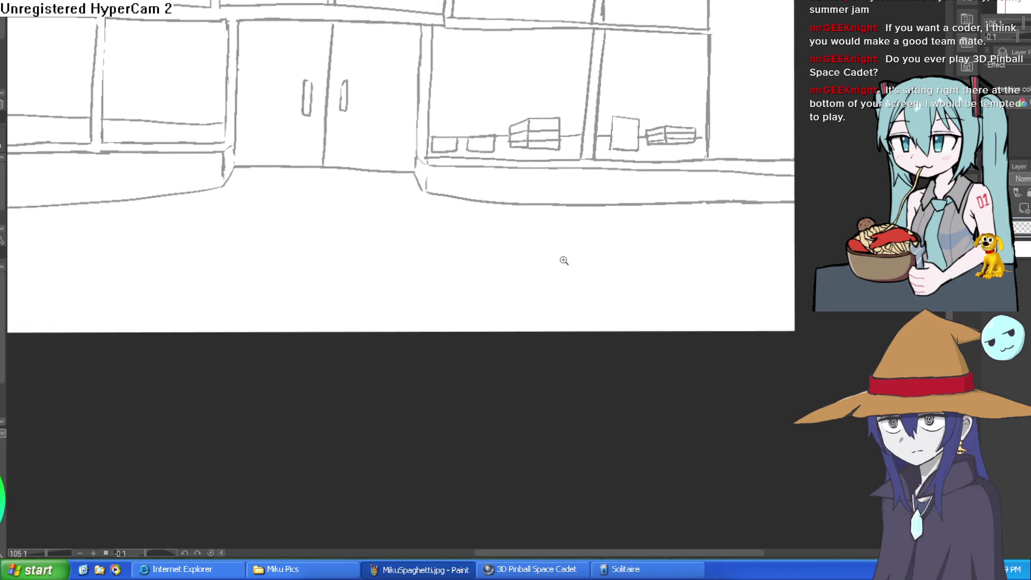
Sketch a small display box in the left window, undoing and redrawing the first attempt
drag(626, 252, 626, 253)
scroll(309, 191, up, 2)
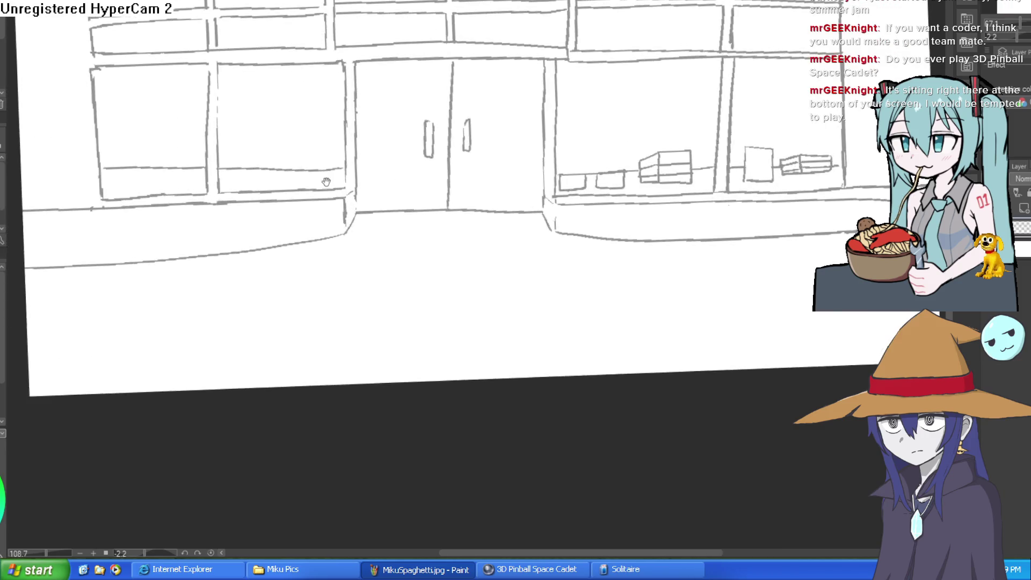
mouse_move(306, 159)
mouse_down()
mouse_move(340, 184)
mouse_move(346, 158)
mouse_move(306, 157)
mouse_up()
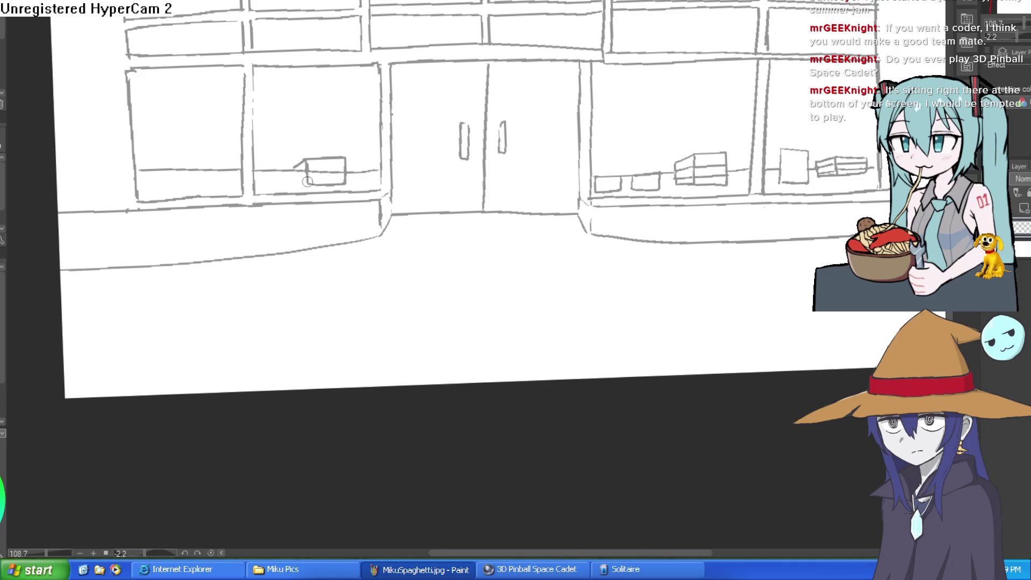
key(ctrl+z)
mouse_move(312, 150)
mouse_down()
mouse_move(312, 184)
mouse_move(343, 151)
mouse_move(342, 185)
mouse_move(313, 187)
mouse_up()
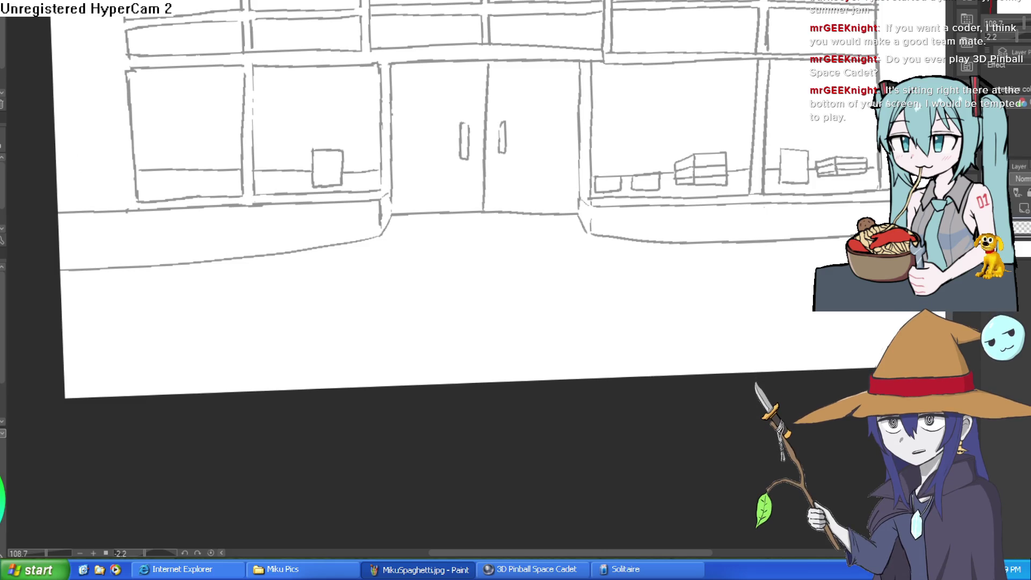
mouse_move(202, 164)
mouse_down()
mouse_move(234, 151)
mouse_move(235, 186)
mouse_move(182, 153)
mouse_move(148, 176)
mouse_move(183, 194)
mouse_move(176, 166)
mouse_up()
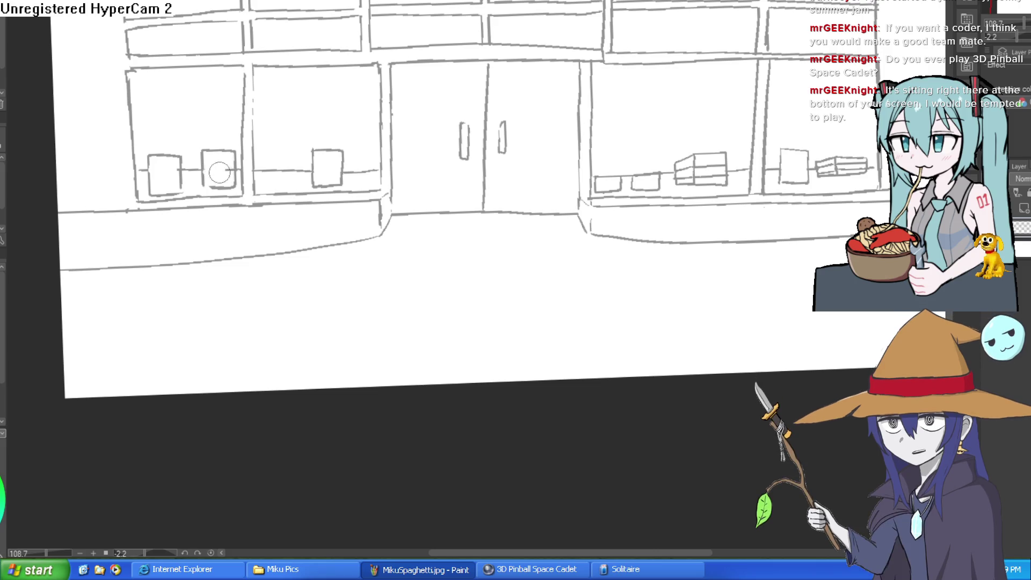
Check the whole storefront, then add another display box beside the others
scroll(674, 152, down, 5)
drag(674, 152, 452, 111)
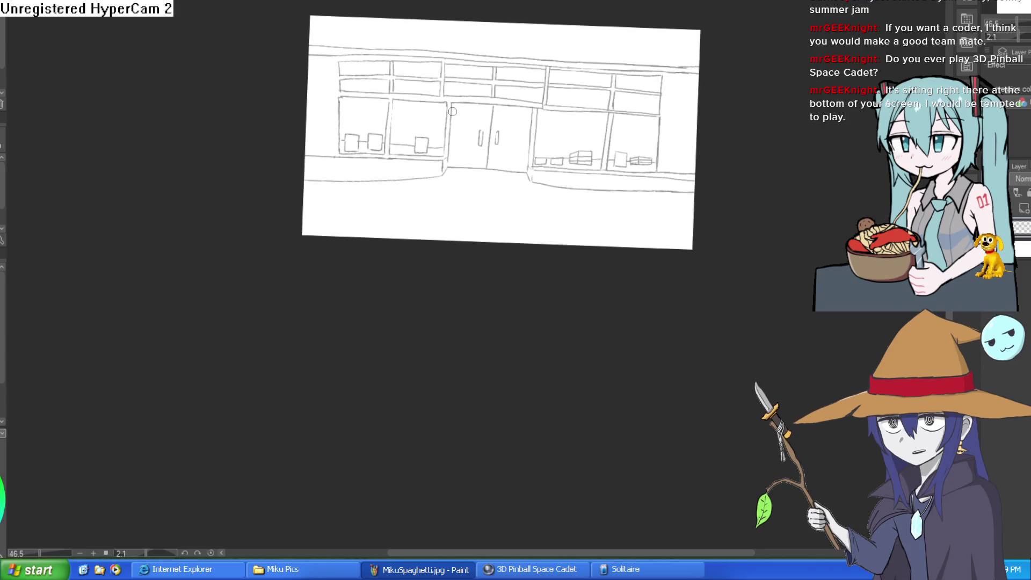
scroll(406, 123, up, 4)
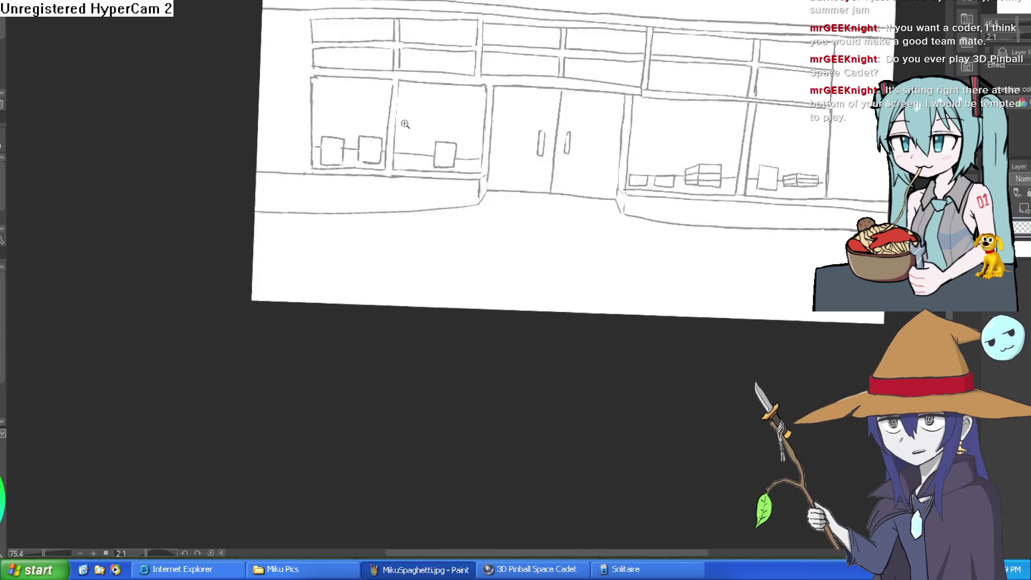
mouse_move(375, 171)
mouse_down()
mouse_move(375, 137)
mouse_move(400, 140)
mouse_move(398, 173)
mouse_up()
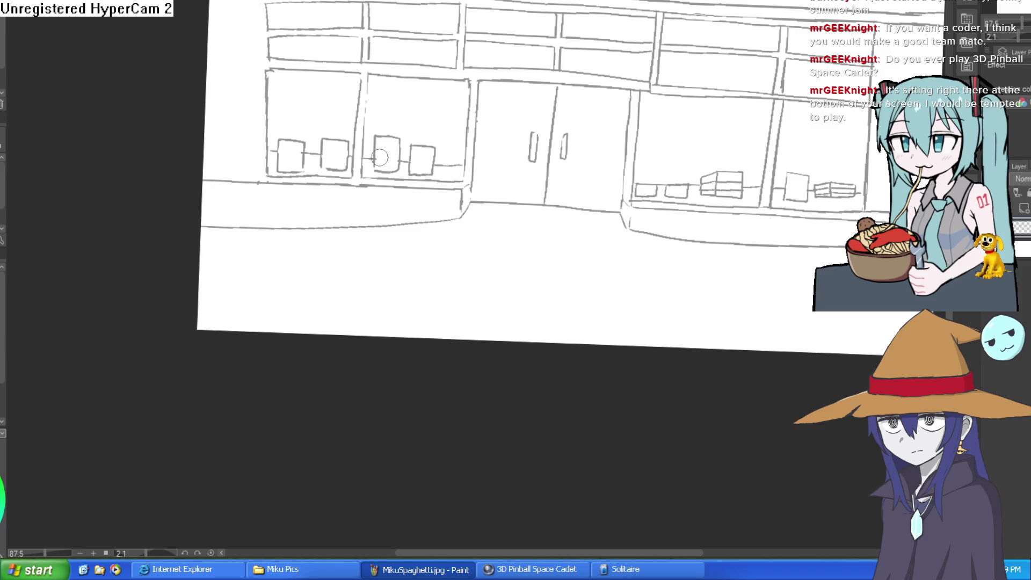
scroll(353, 85, down, 3)
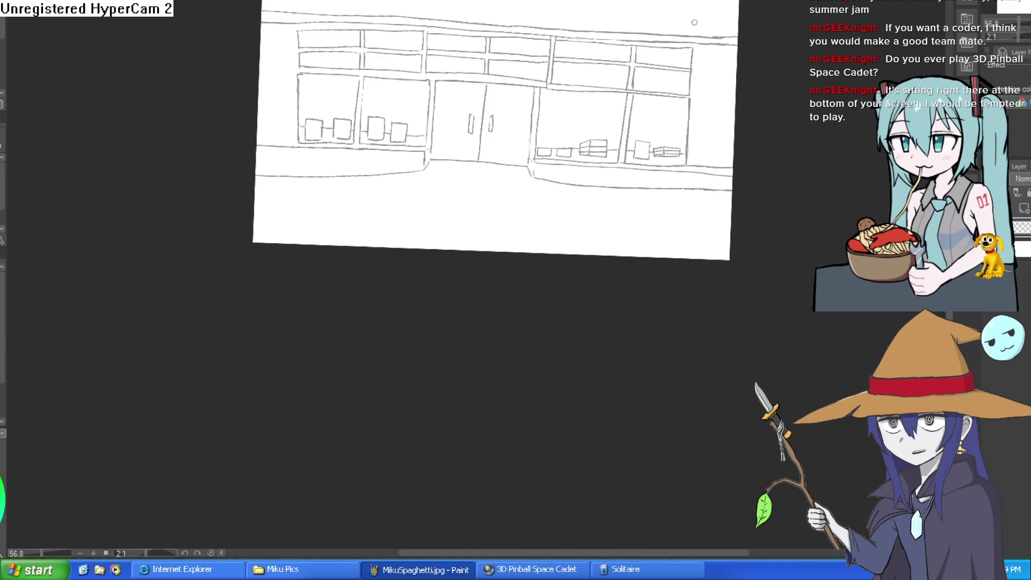
Undo the stray line and redraw a near-vertical pillar edge, extended at top and bottom
mouse_move(698, 61)
mouse_down()
mouse_move(714, 233)
mouse_move(734, 210)
mouse_move(627, 189)
mouse_up()
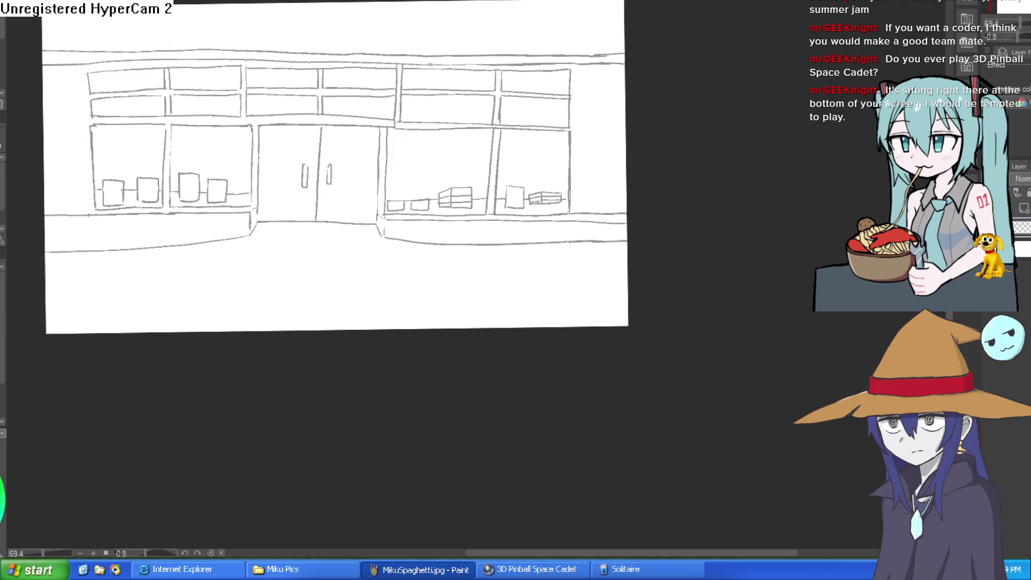
mouse_move(619, 92)
mouse_down()
mouse_move(539, 74)
mouse_move(524, 234)
mouse_up()
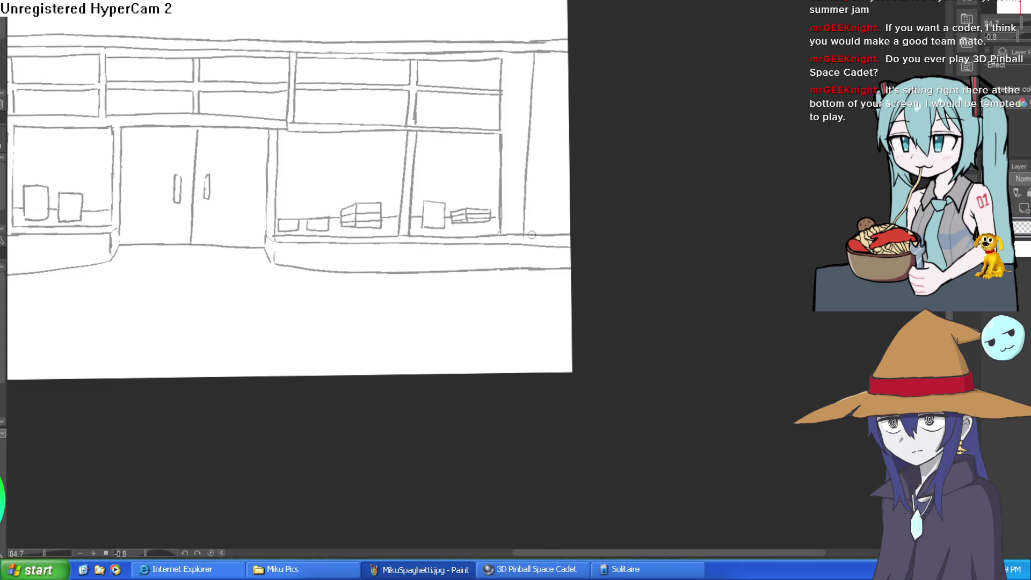
key(ctrl+z)
drag(537, 38, 528, 262)
drag(505, 40, 502, 71)
drag(501, 231, 498, 277)
drag(364, 294, 603, 270)
Draw both edges of the left and right pillars up to the top, and start the sign's A
drag(156, 20, 158, 258)
drag(120, 25, 127, 262)
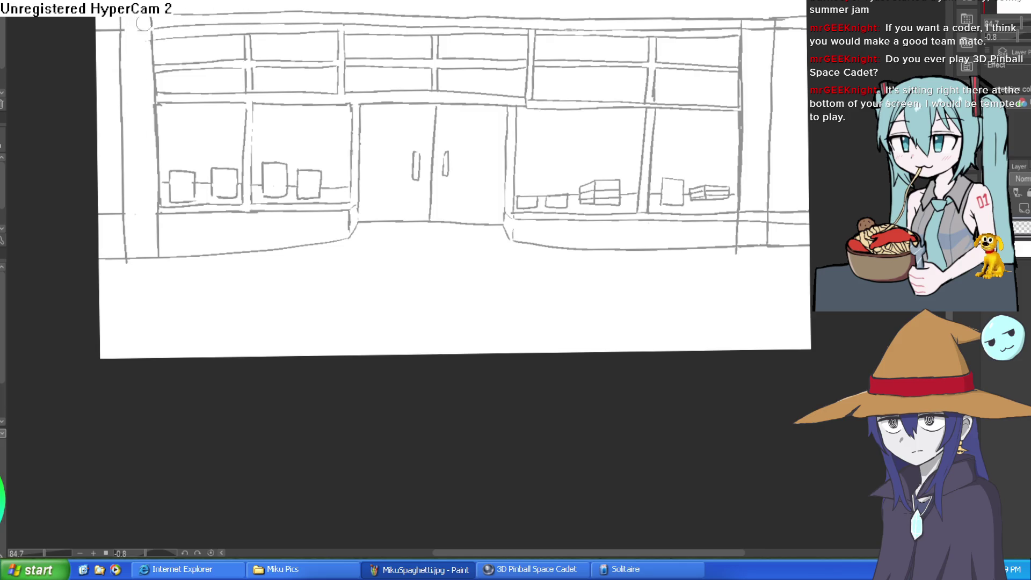
drag(769, 61, 680, 37)
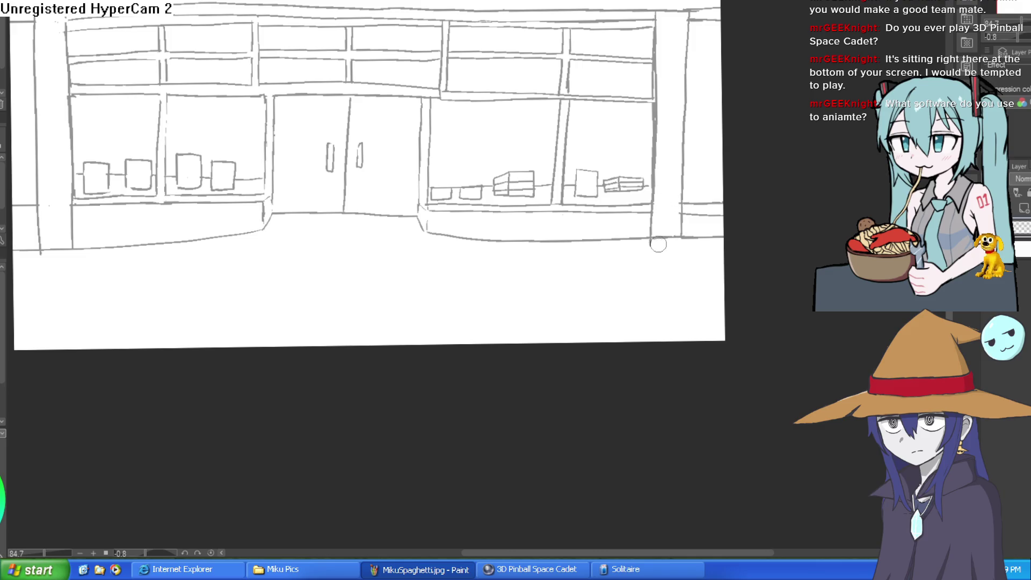
scroll(690, 266, down, 2)
mouse_move(680, 259)
mouse_down()
mouse_move(663, 234)
mouse_move(665, 272)
mouse_move(653, 295)
mouse_up()
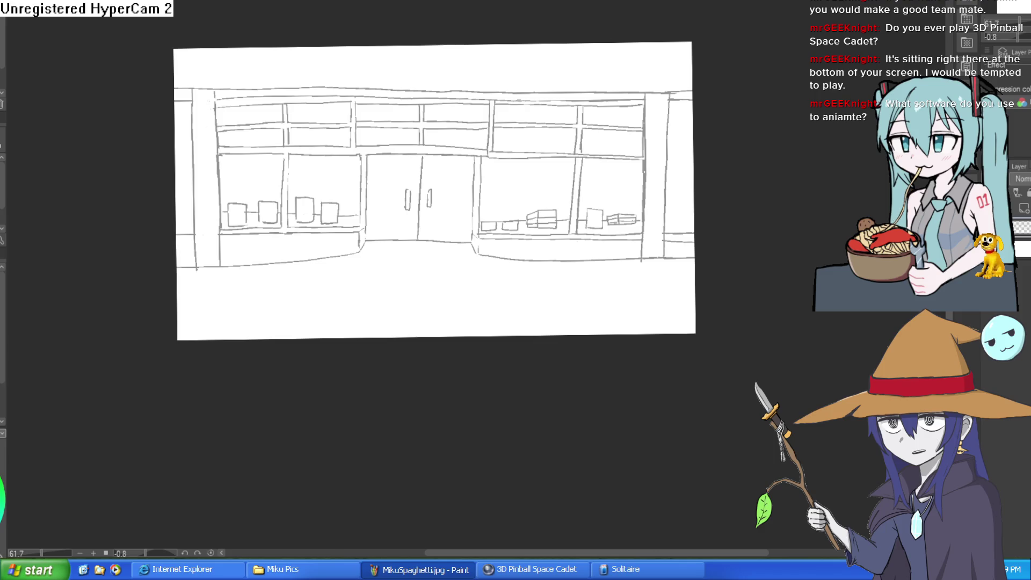
scroll(221, 74, up, 2)
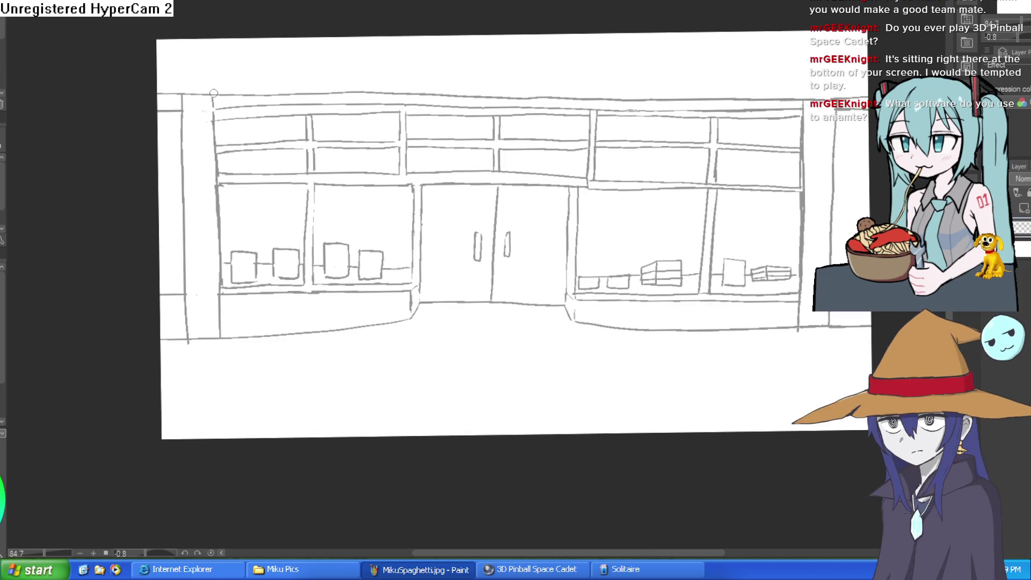
scroll(632, 66, right, 3)
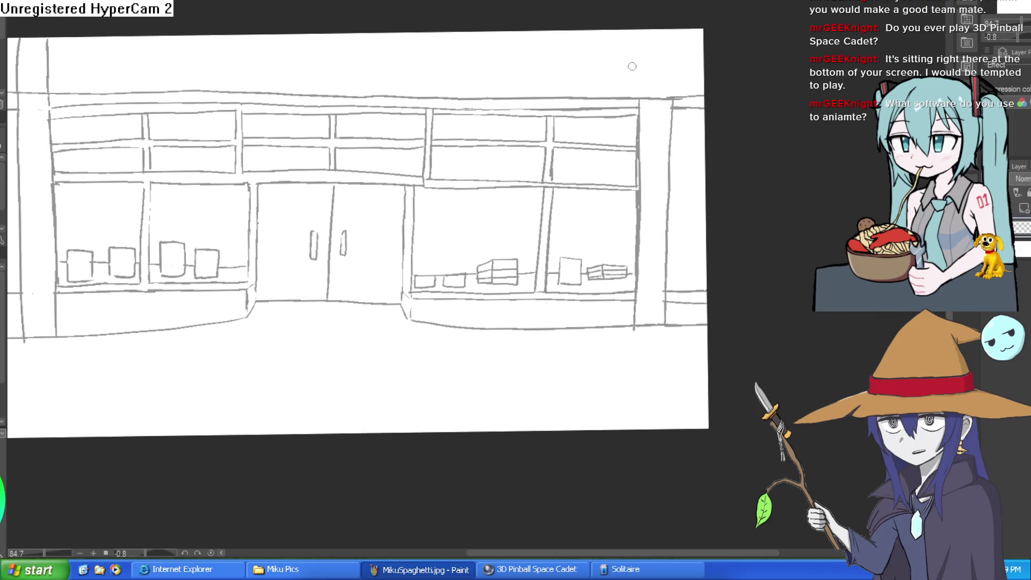
drag(638, 102, 639, 21)
drag(673, 103, 675, 20)
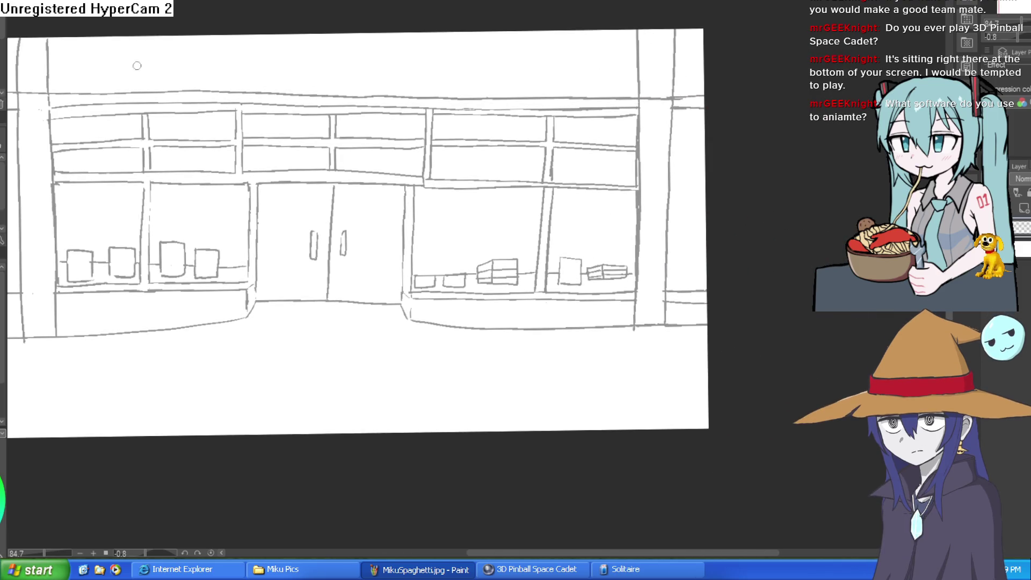
drag(79, 86, 99, 80)
drag(81, 70, 246, 80)
Finish writing 'Atheneum', then lasso it and stretch it wide across the storefront with Ctrl+T
mouse_move(251, 80)
mouse_down()
mouse_move(260, 67)
mouse_move(279, 78)
mouse_up()
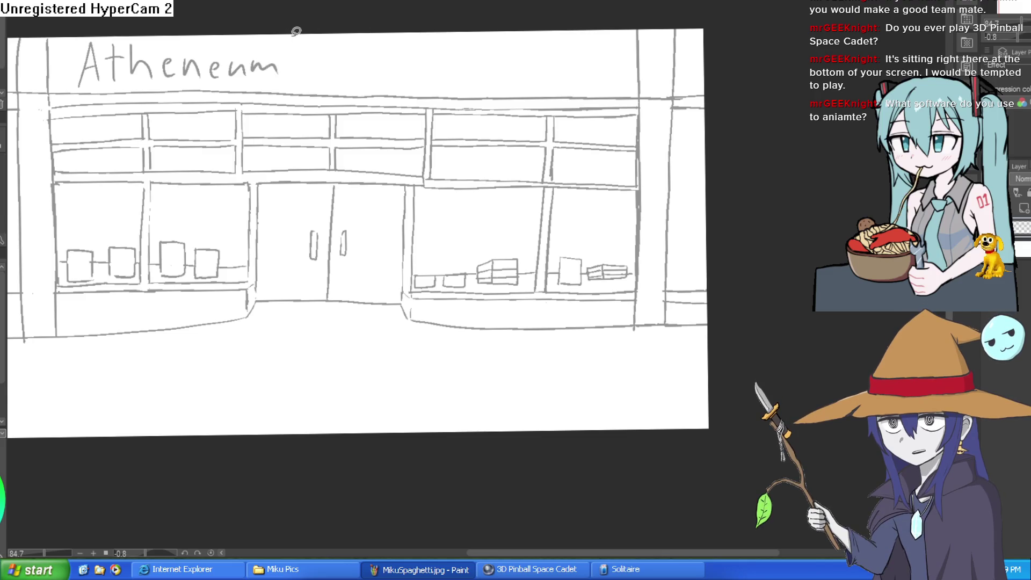
mouse_move(290, 83)
mouse_down()
mouse_move(70, 88)
mouse_move(230, 19)
mouse_move(313, 4)
mouse_up()
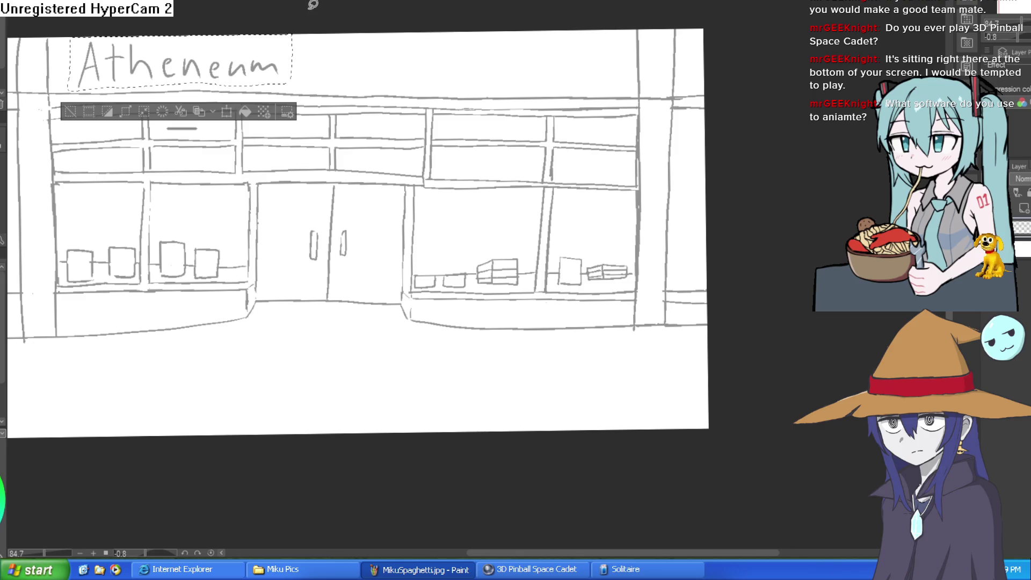
key(ctrl+t)
mouse_move(291, 63)
mouse_down()
mouse_move(622, 64)
mouse_move(583, 77)
mouse_up()
click(318, 122)
mouse_move(549, 176)
mouse_down()
mouse_move(584, 227)
mouse_move(595, 214)
mouse_move(594, 225)
mouse_up()
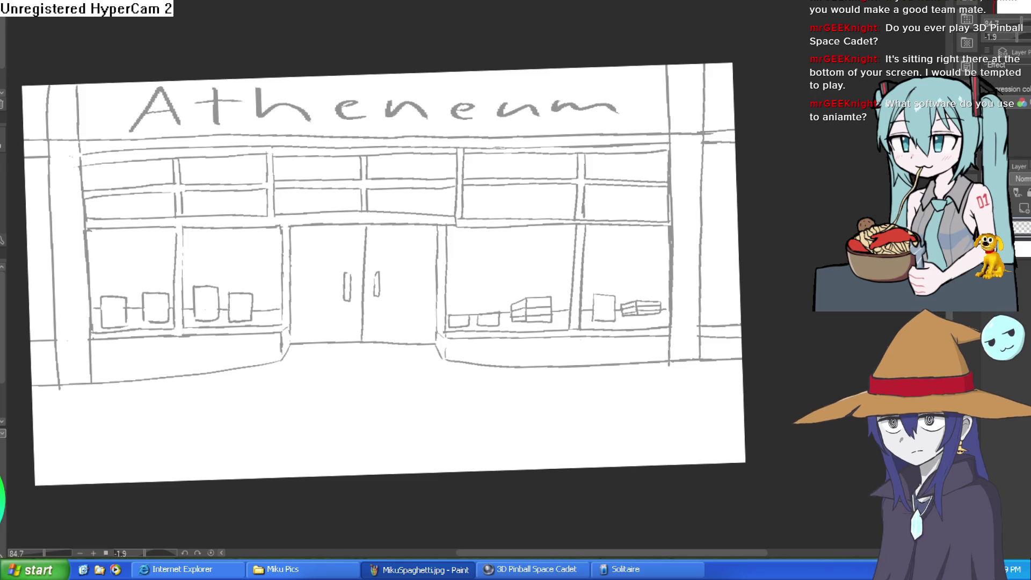
scroll(541, 84, down, 4)
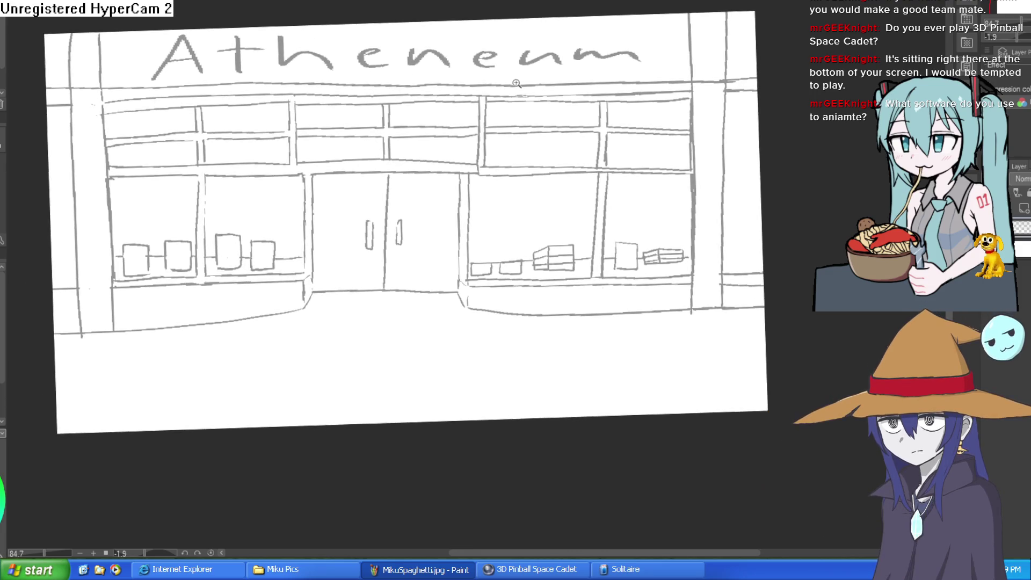
drag(517, 139, 528, 129)
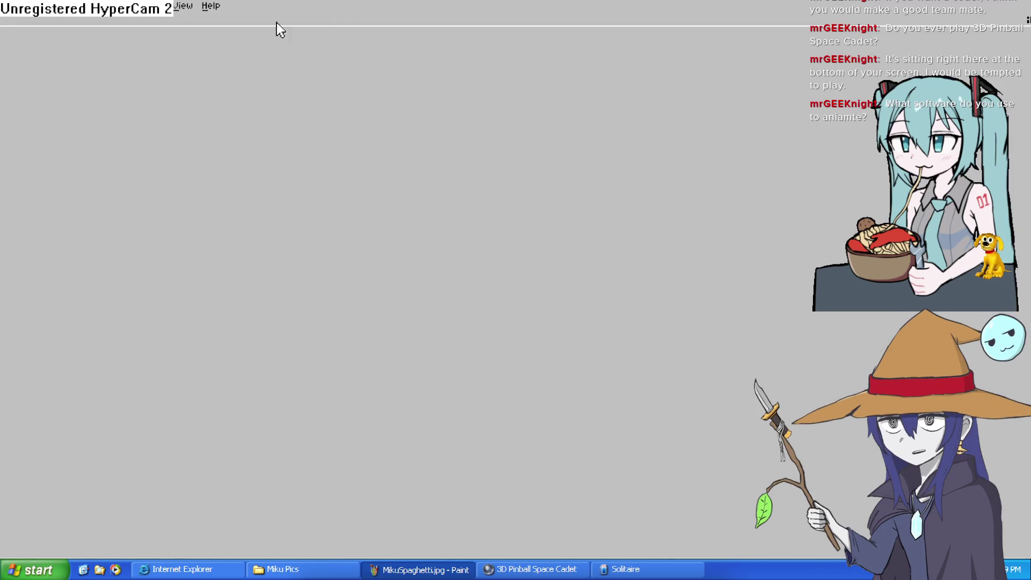
Create a new transparent 382x289 sprite and resize the editor window
click(6, 6)
click(5, 21)
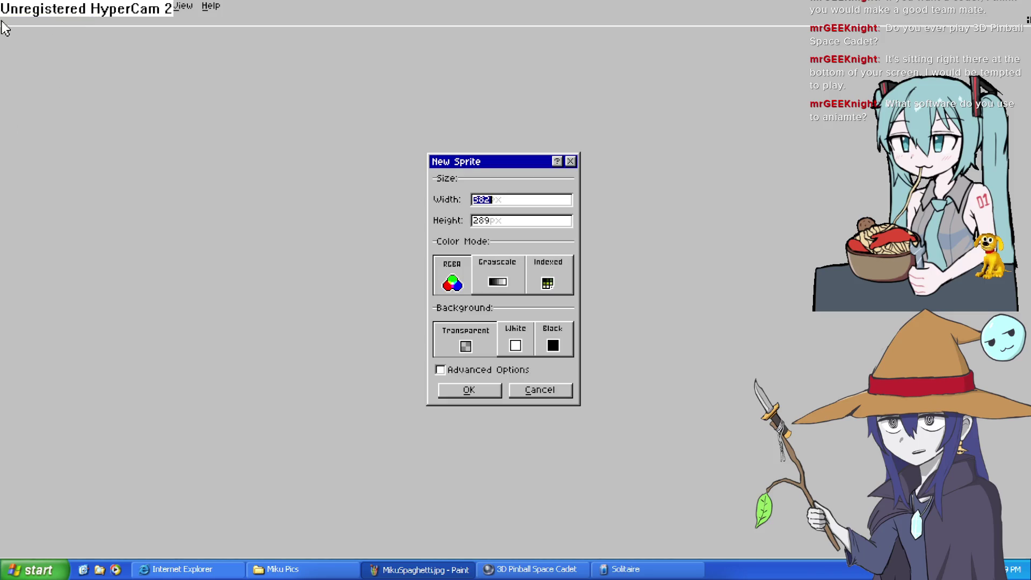
click(471, 391)
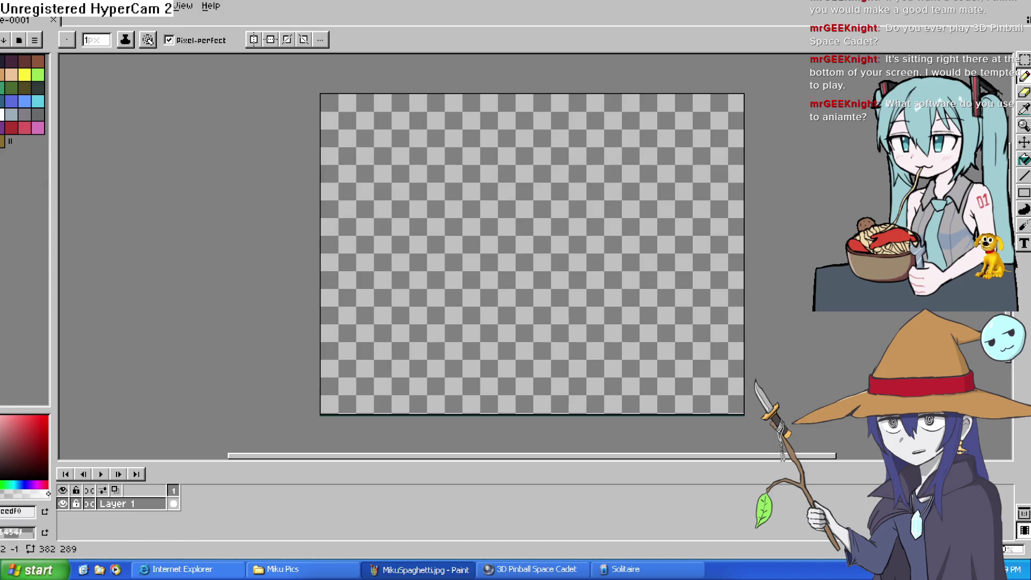
double_click(631, 8)
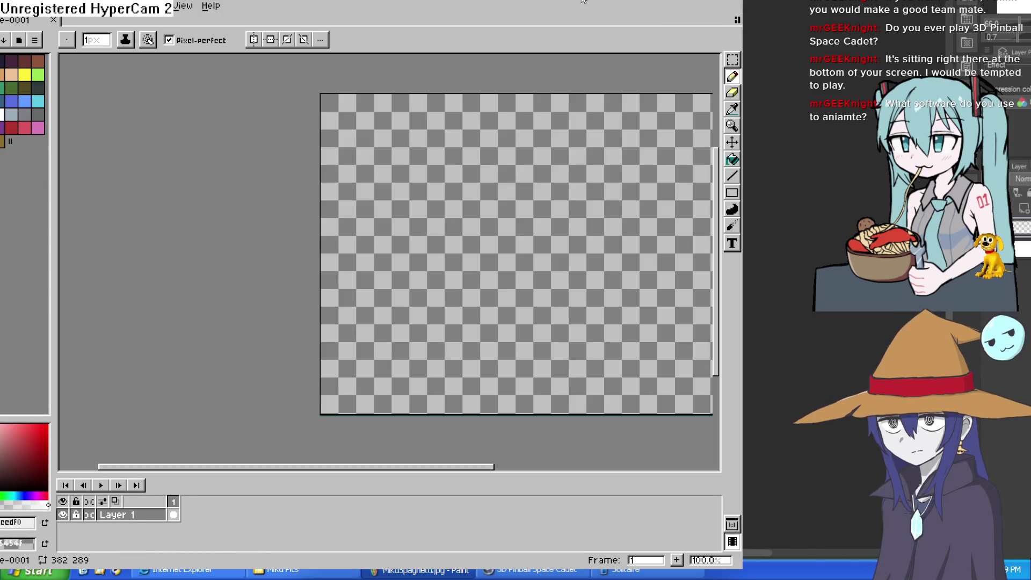
drag(743, 268, 796, 268)
drag(796, 194, 750, 193)
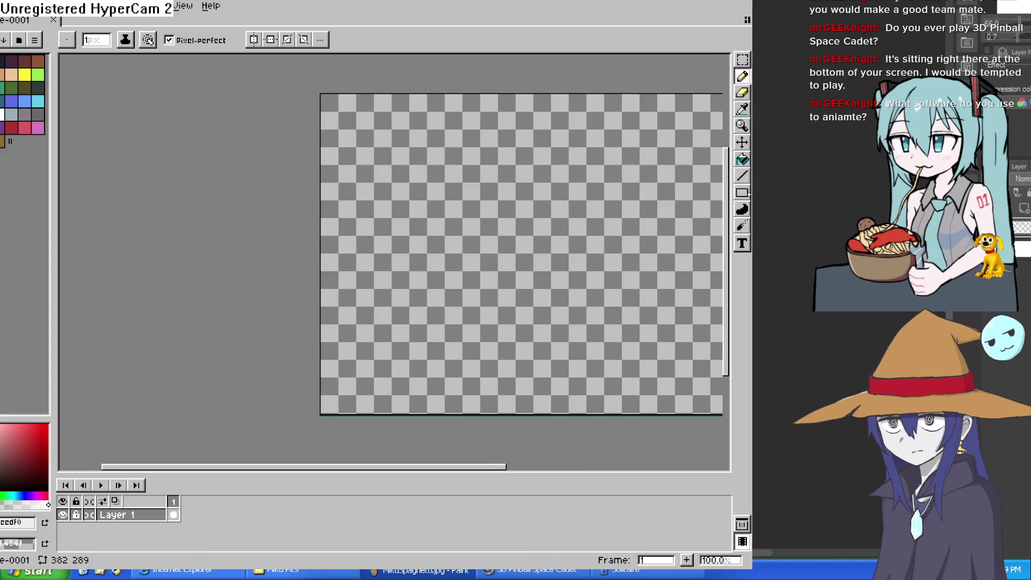
Select the Pencil, sketch a test circle, then undo it
click(742, 93)
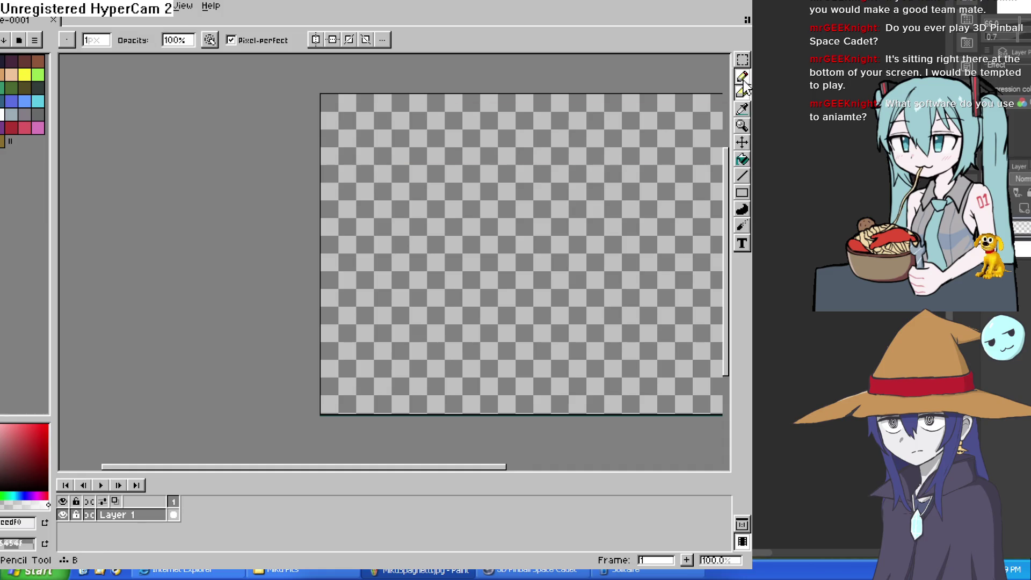
click(743, 109)
click(742, 92)
click(742, 76)
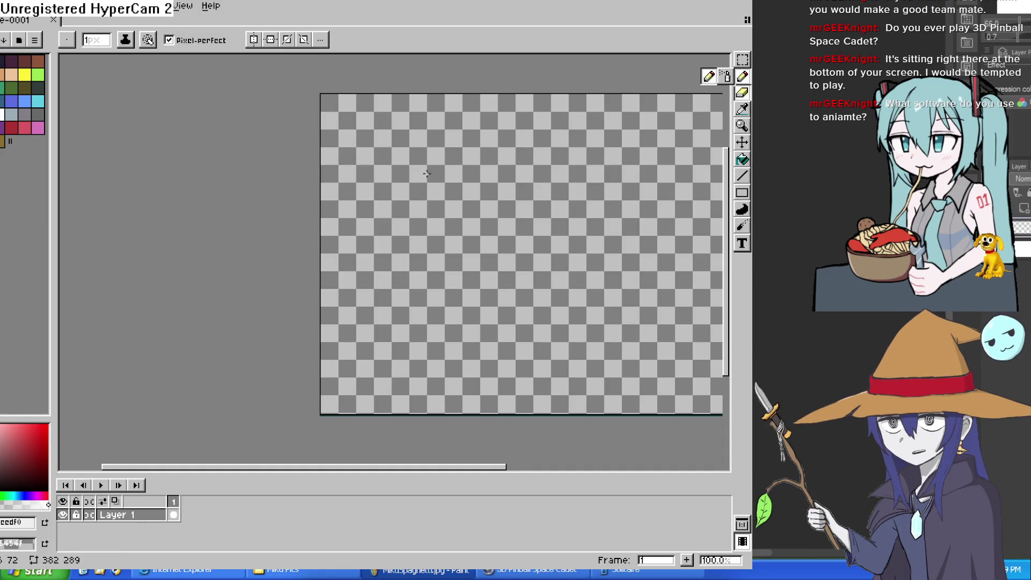
scroll(479, 215, right, 4)
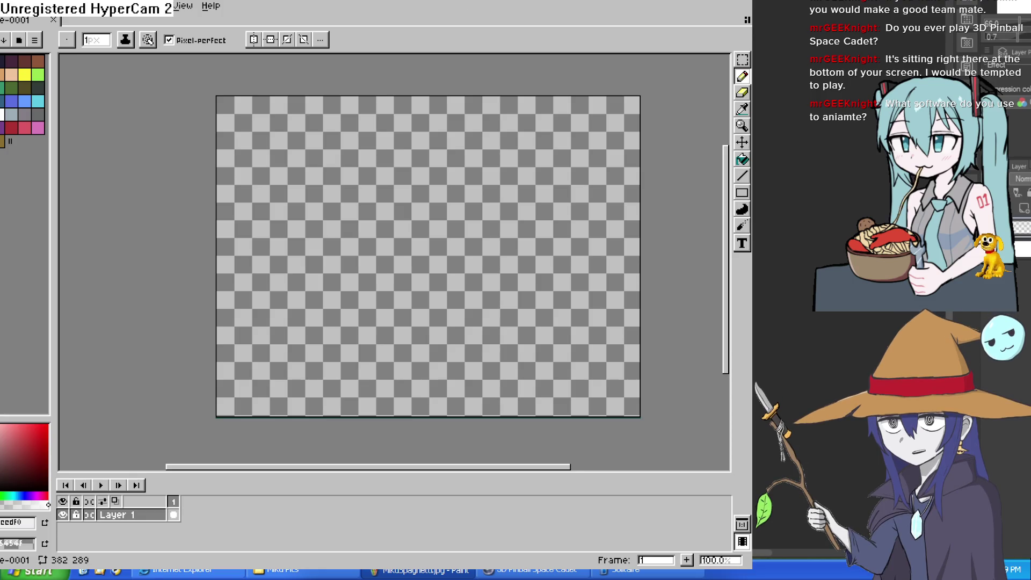
mouse_move(401, 174)
mouse_down()
mouse_move(438, 177)
mouse_move(400, 173)
mouse_up()
key(ctrl+z)
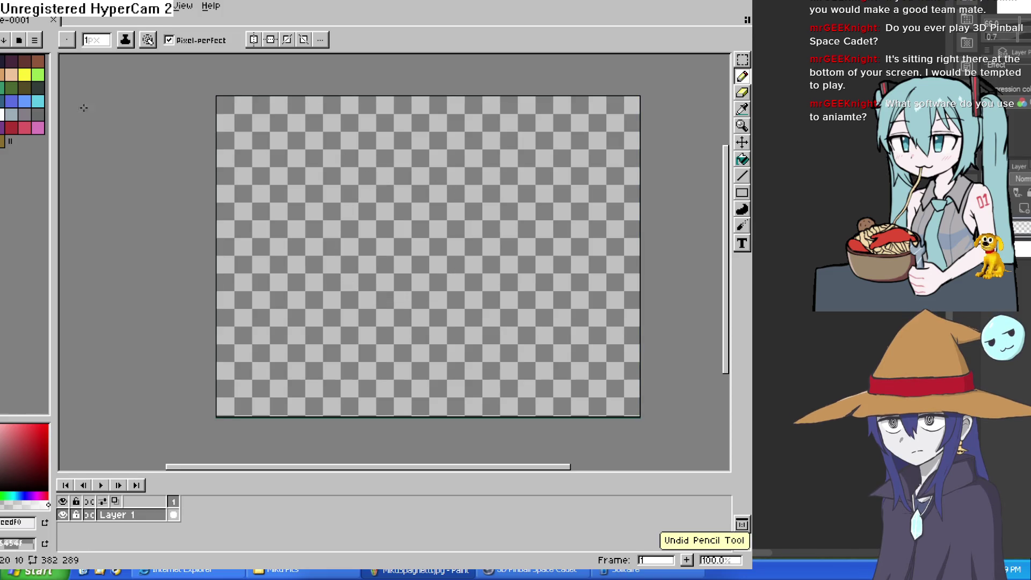
Bucket-fill the canvas with white after undoing a trial black fill
key(g)
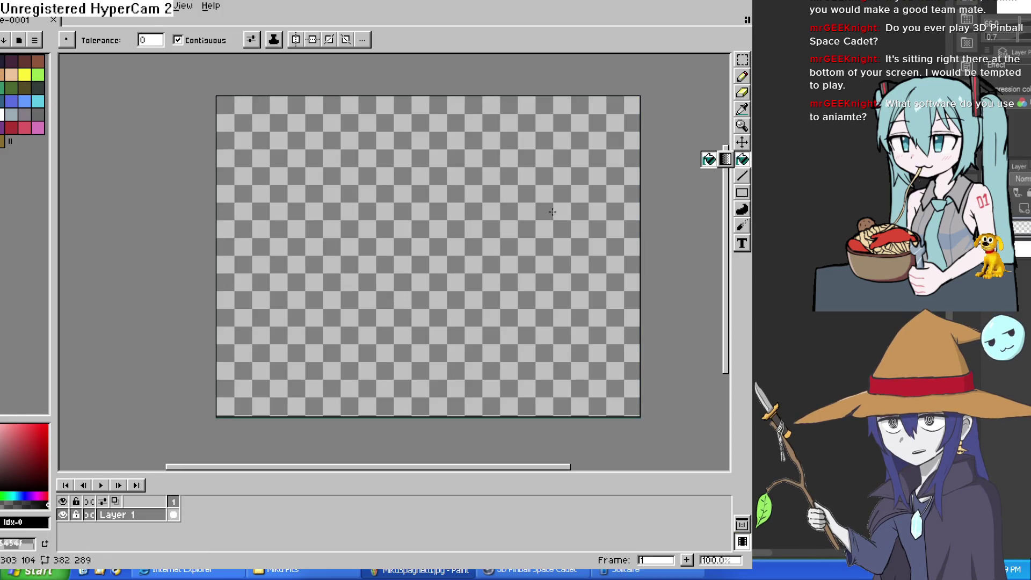
click(552, 211)
key(ctrl+z)
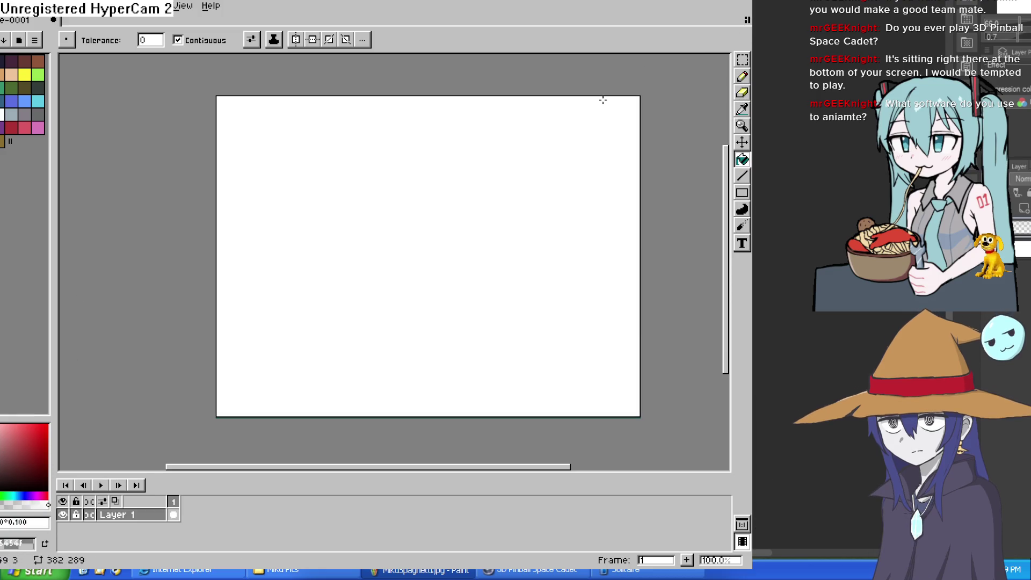
click(603, 97)
Shift the Atheneum sketch view slightly, then return to the Aseprite window
drag(666, 46, 690, 66)
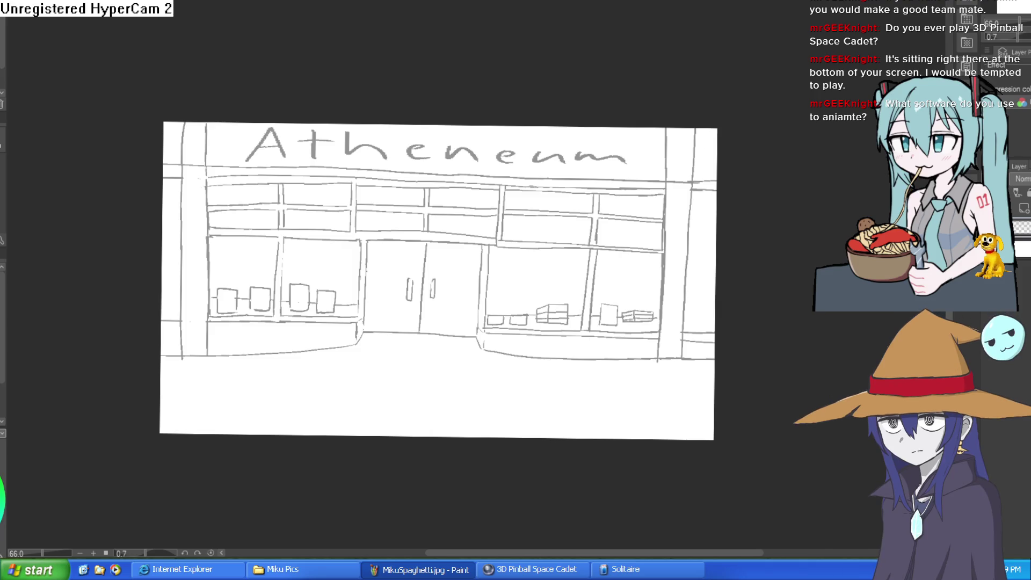
key(alt+Tab)
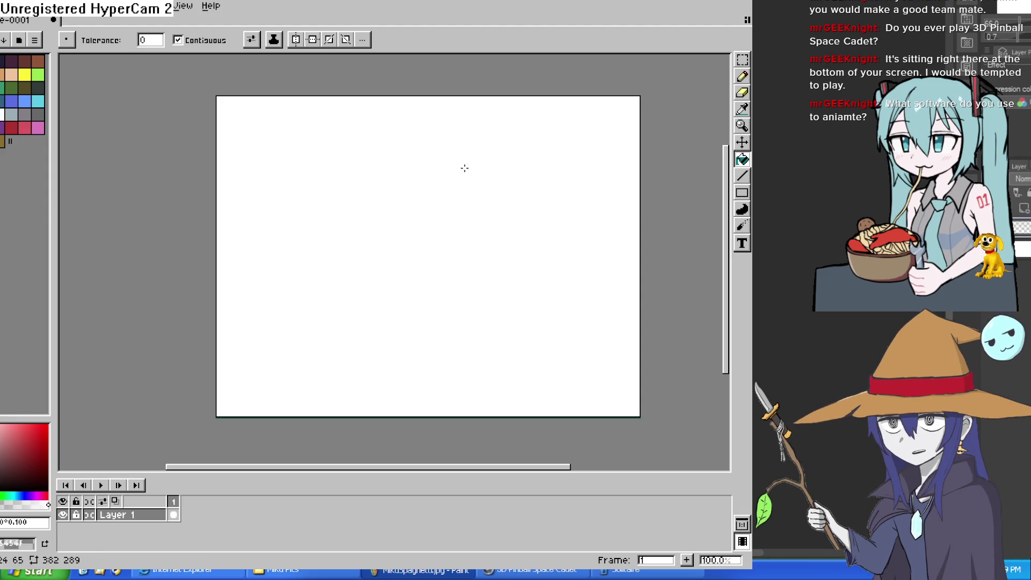
Pick the first palette colour and try a black fill and trial strokes, undoing each
click(3, 64)
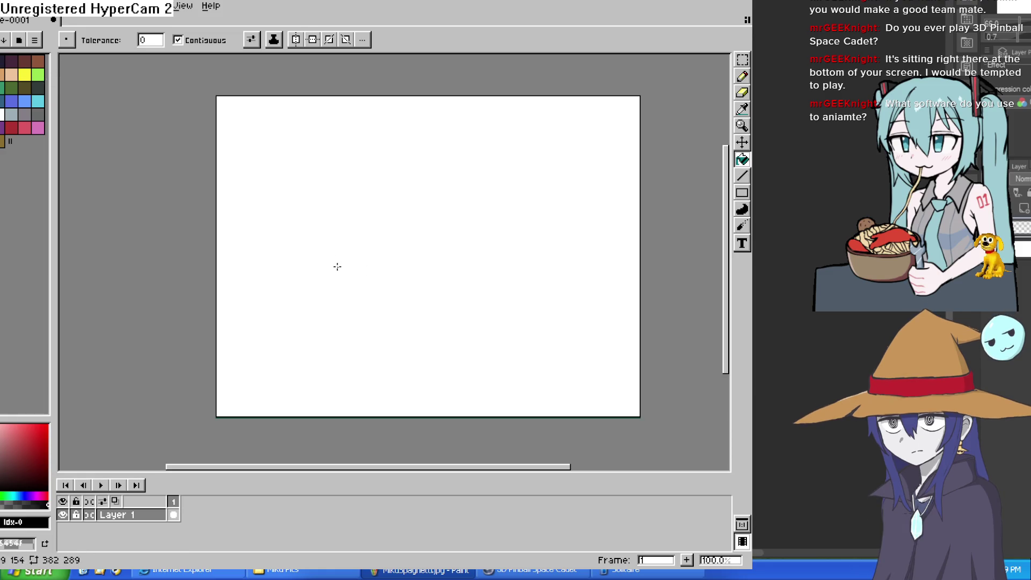
click(397, 175)
key(b)
key(ctrl+z)
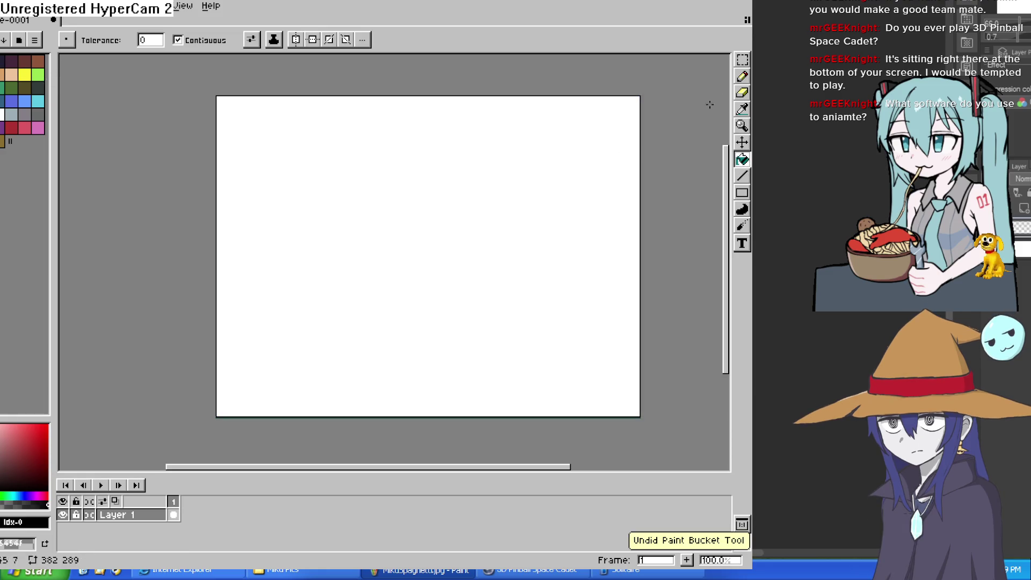
mouse_move(405, 274)
mouse_down()
mouse_move(415, 157)
mouse_move(390, 160)
mouse_up()
drag(367, 216, 375, 205)
key(ctrl+z)
key(ctrl+z)
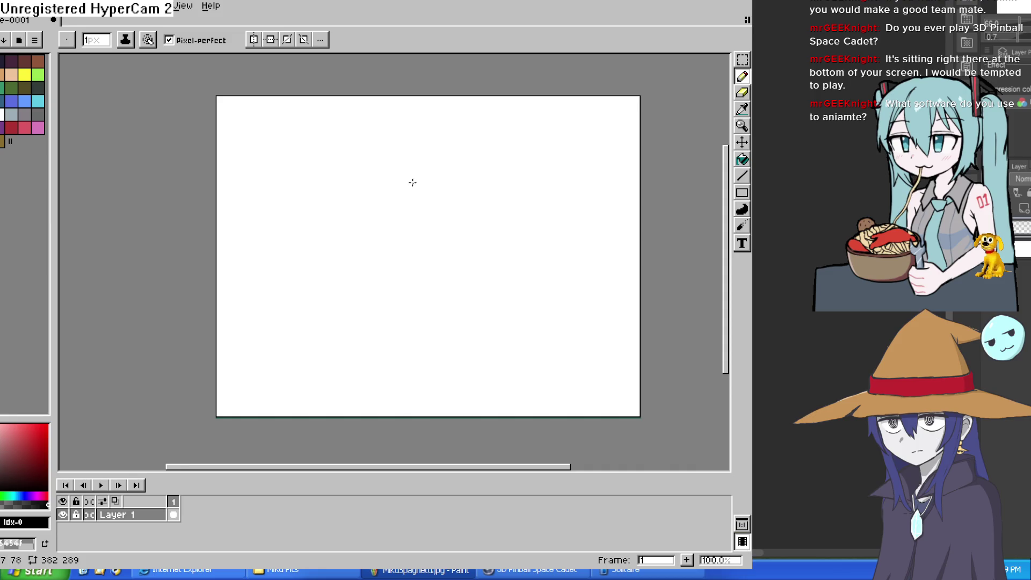
mouse_move(376, 152)
mouse_down()
mouse_move(426, 197)
mouse_move(462, 189)
mouse_move(412, 161)
mouse_move(401, 215)
mouse_move(448, 205)
mouse_up()
key(ctrl+z)
Draw the blob outline with its drip below, discarding a stray curl
mouse_move(438, 167)
mouse_down()
mouse_move(493, 189)
mouse_move(422, 212)
mouse_up()
mouse_move(458, 166)
mouse_down()
mouse_move(484, 141)
mouse_move(490, 158)
mouse_up()
key(ctrl+z)
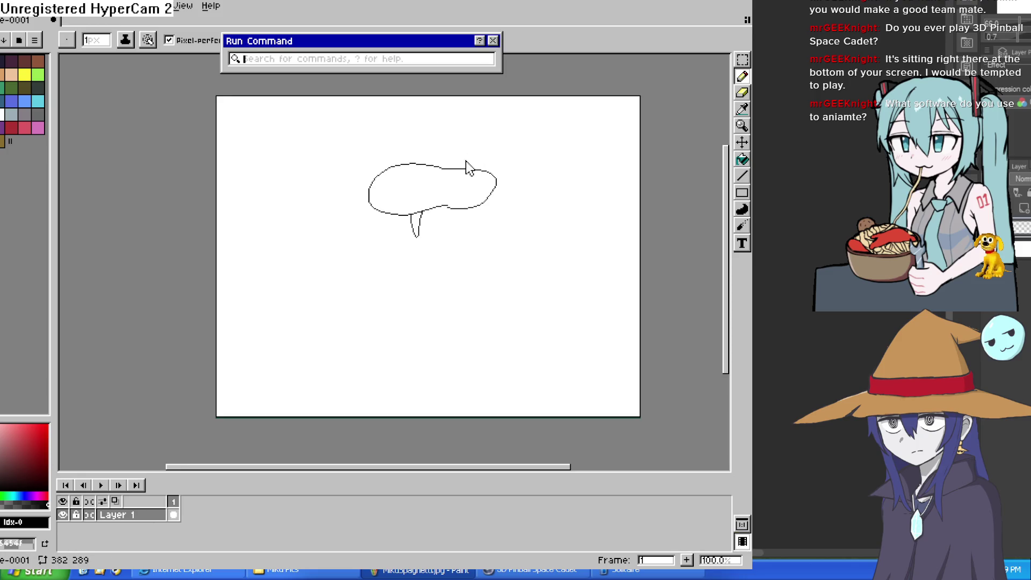
scroll(505, 109, down, 2)
scroll(516, 160, up, 2)
Outline the two bulging eye bumps and add a pupil to each
drag(477, 145, 529, 329)
mouse_move(428, 203)
mouse_down()
mouse_move(407, 133)
mouse_move(488, 194)
mouse_up()
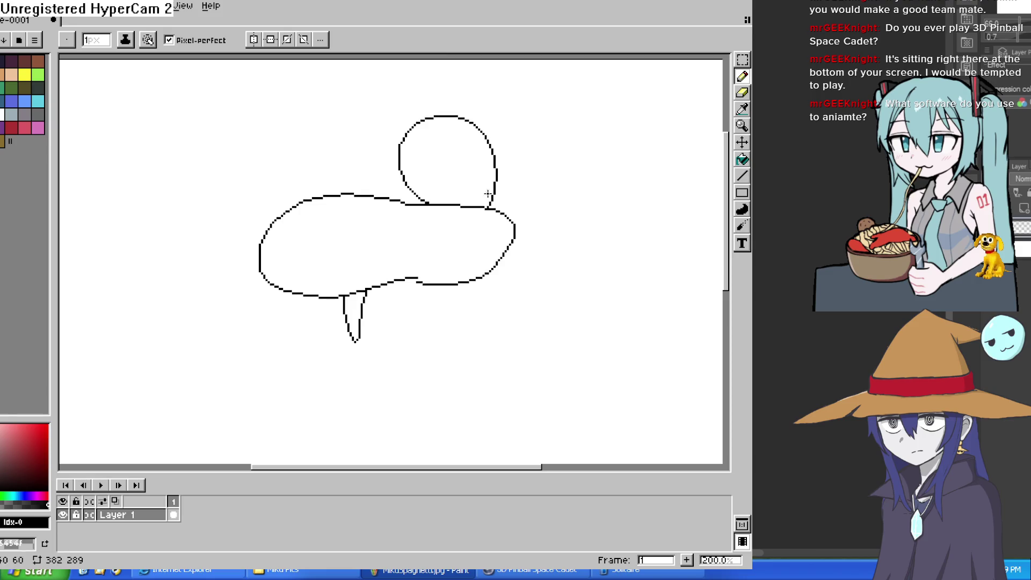
mouse_move(397, 143)
mouse_down()
mouse_move(316, 144)
mouse_move(348, 196)
mouse_up()
drag(331, 159, 324, 156)
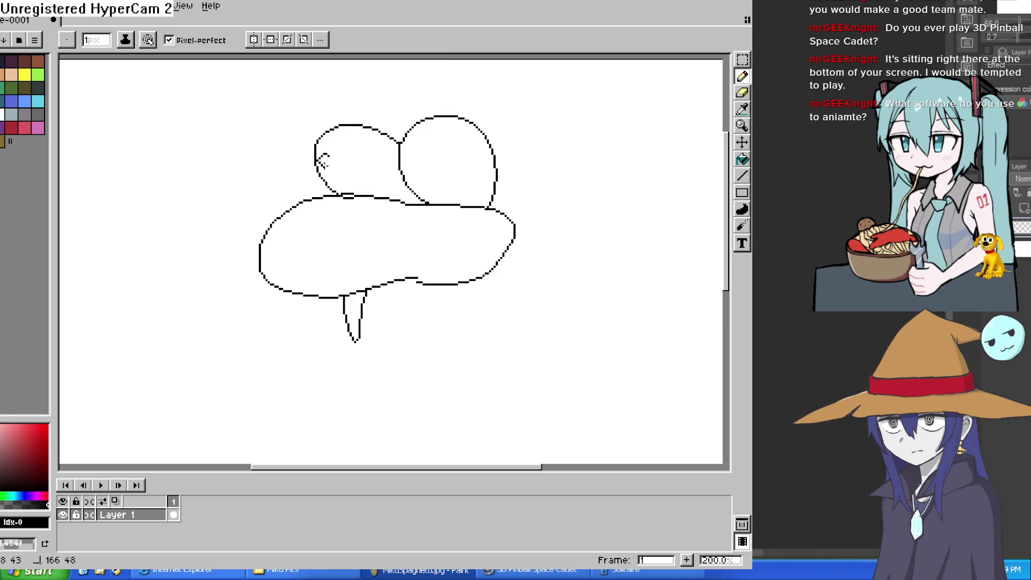
drag(418, 157, 486, 187)
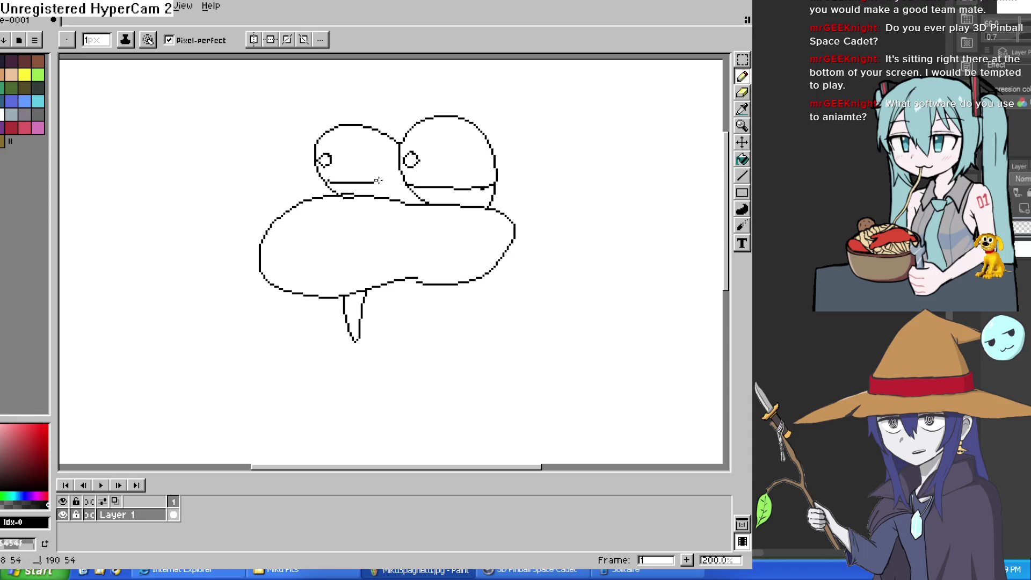
Add heavy lid lines to both eyes, redrawing the right lid flatter
key(space)
drag(392, 189, 436, 198)
scroll(436, 199, up, 2)
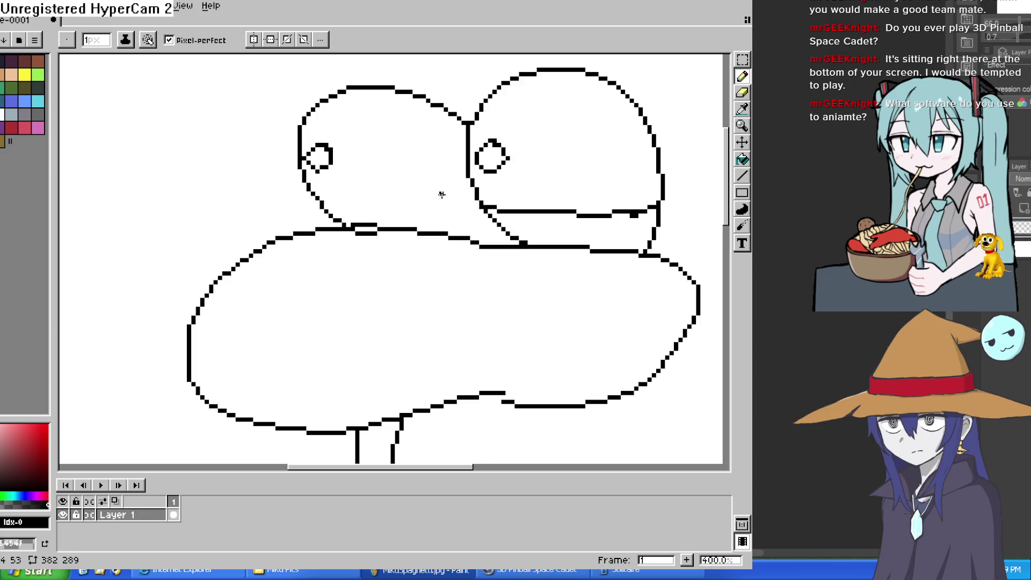
mouse_move(318, 199)
mouse_down()
mouse_move(459, 196)
mouse_move(439, 198)
mouse_up()
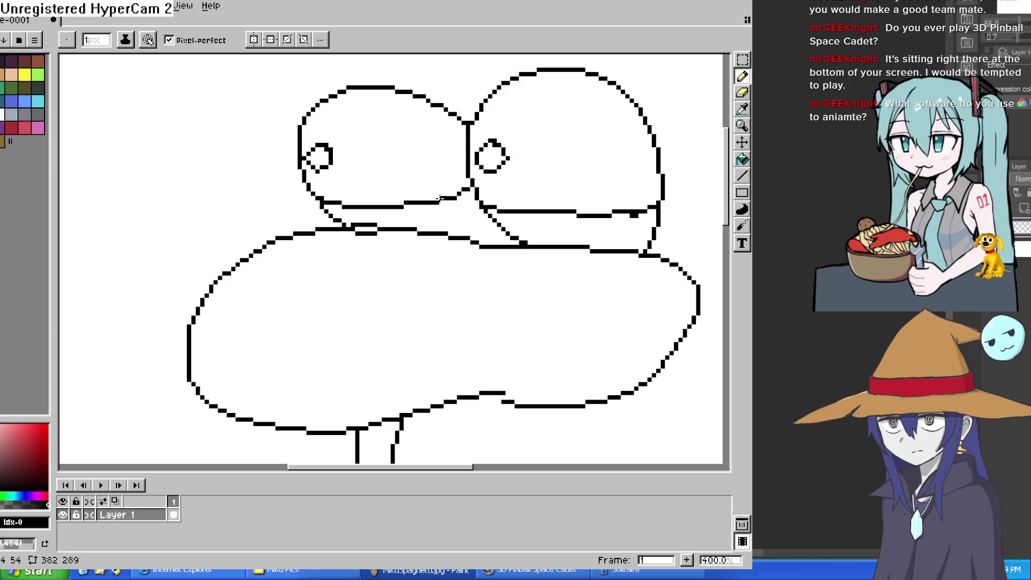
drag(348, 214, 460, 201)
mouse_move(519, 224)
mouse_down()
mouse_move(599, 231)
mouse_move(647, 206)
mouse_up()
key(ctrl+z)
mouse_move(515, 219)
mouse_down()
mouse_move(591, 235)
mouse_move(637, 219)
mouse_up()
key(ctrl+z)
drag(520, 220, 632, 226)
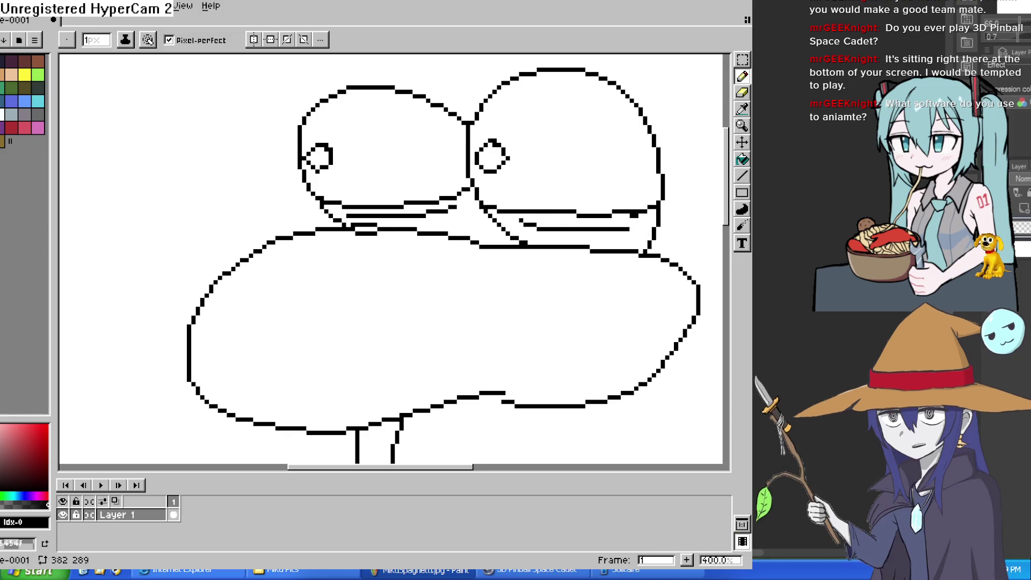
Bring the lower part of the doodle into view and return to the Pencil
key(e)
key(space)
mouse_move(696, 233)
mouse_down()
mouse_move(687, 163)
mouse_move(626, 165)
mouse_move(625, 191)
mouse_up()
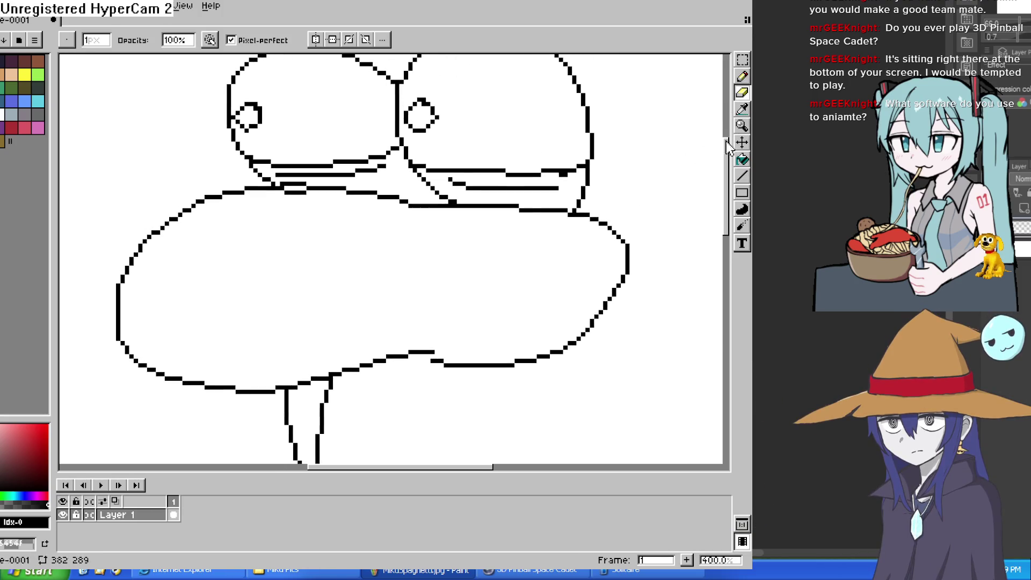
click(742, 109)
click(709, 111)
click(743, 76)
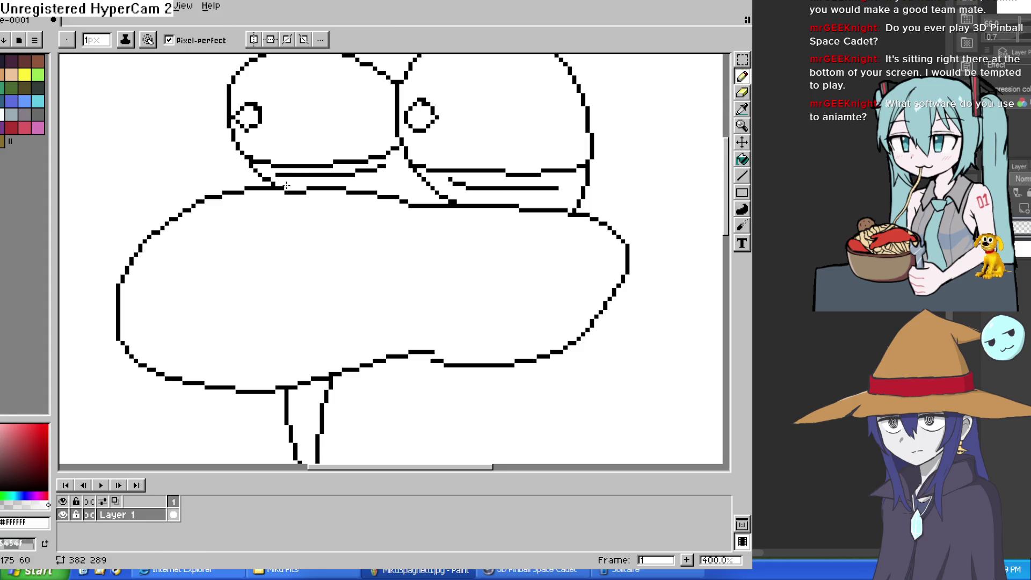
scroll(485, 237, down, 3)
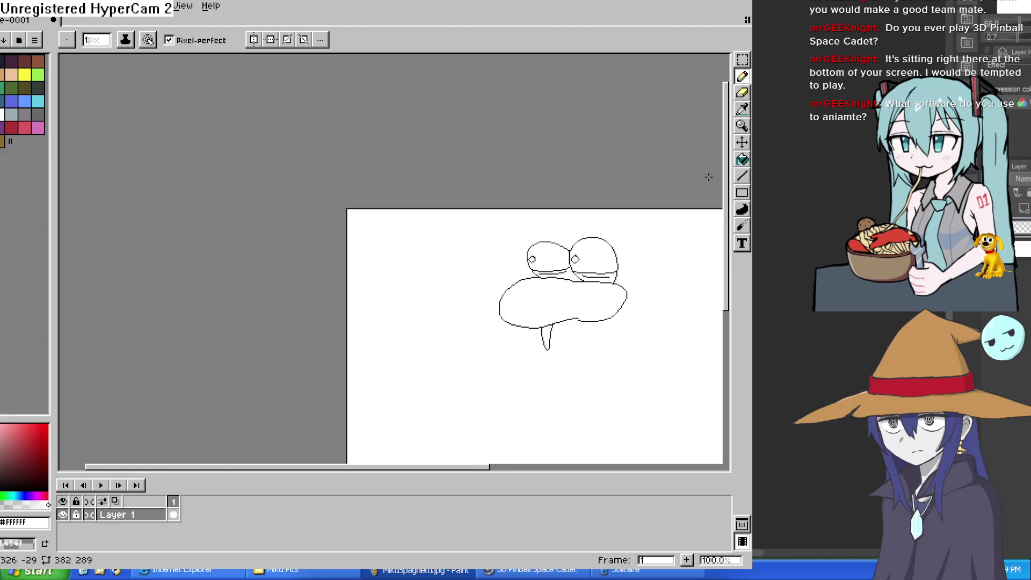
Draw a long pencil curve sweeping down from the drip and around to the right
key(h)
mouse_move(553, 309)
mouse_down()
mouse_move(456, 187)
mouse_move(519, 156)
mouse_move(515, 138)
mouse_up()
scroll(497, 201, up, 1)
key(b)
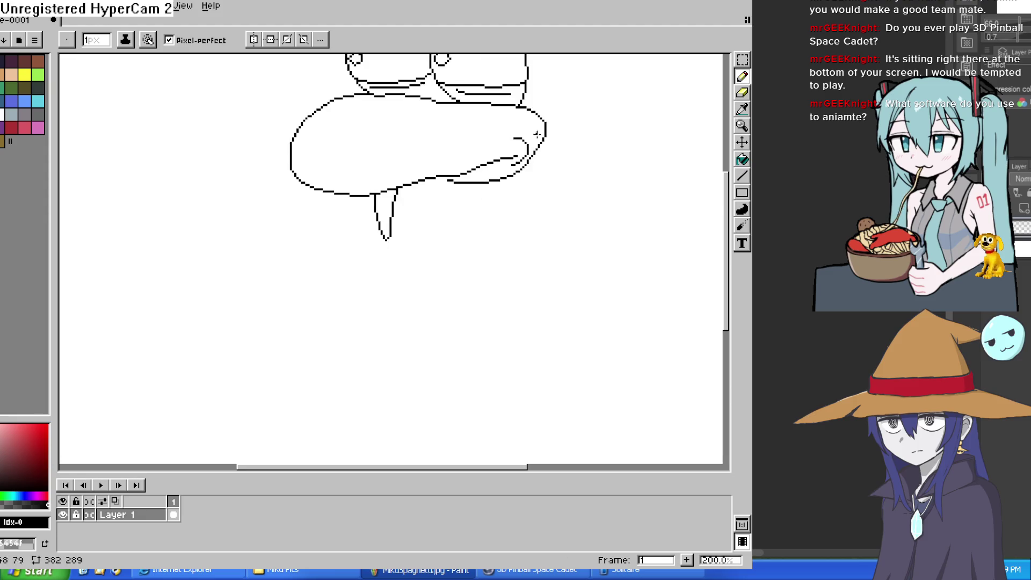
mouse_move(369, 203)
mouse_down()
mouse_move(333, 269)
mouse_move(388, 422)
mouse_move(522, 328)
mouse_up()
key(h)
drag(558, 299, 546, 263)
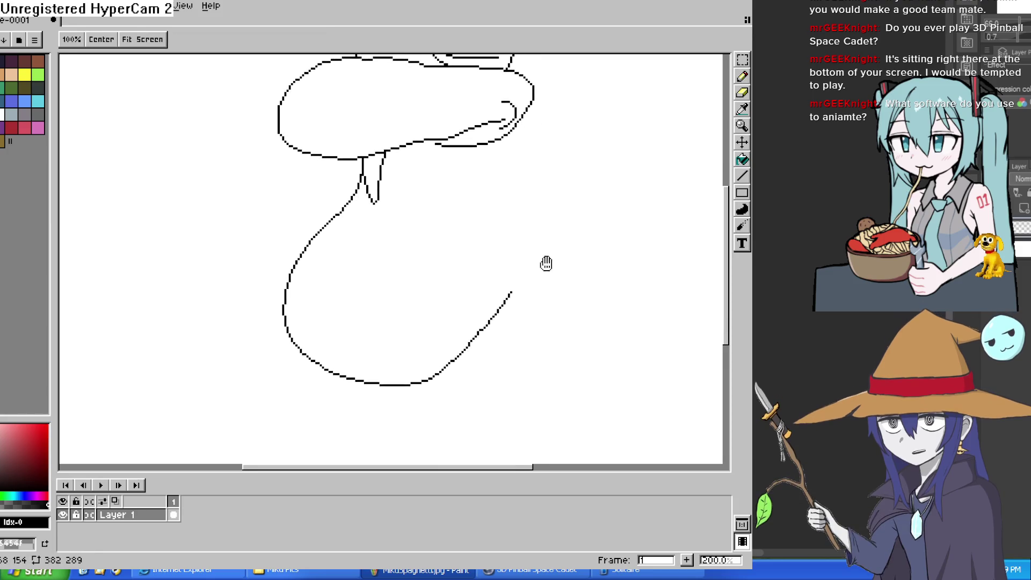
key(b)
scroll(554, 346, down, 2)
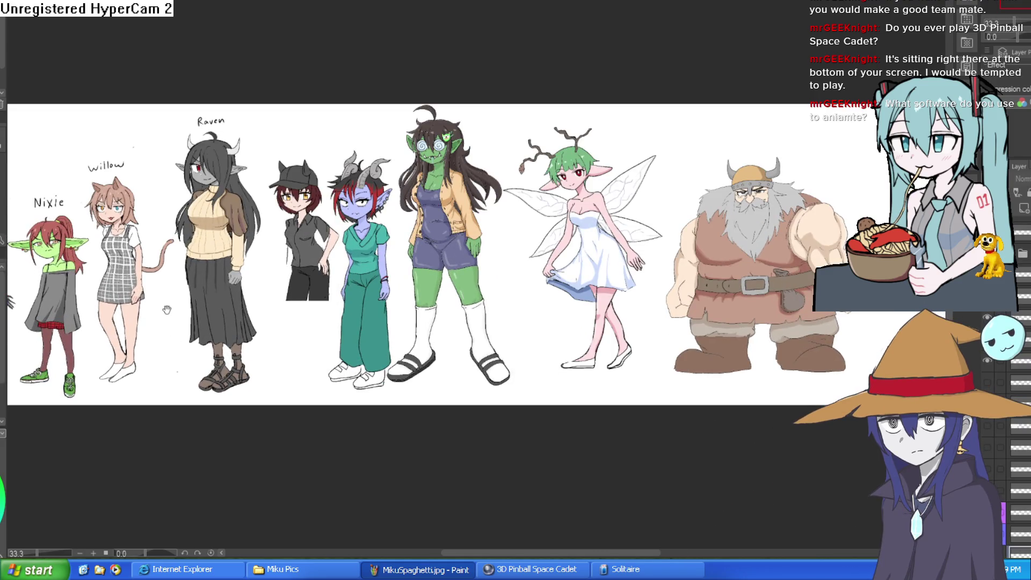
Pan and zoom across the character lineup onto Raven's face
mouse_move(289, 280)
mouse_down()
mouse_move(470, 175)
mouse_move(526, 177)
mouse_up()
scroll(1009, 430, down, 3)
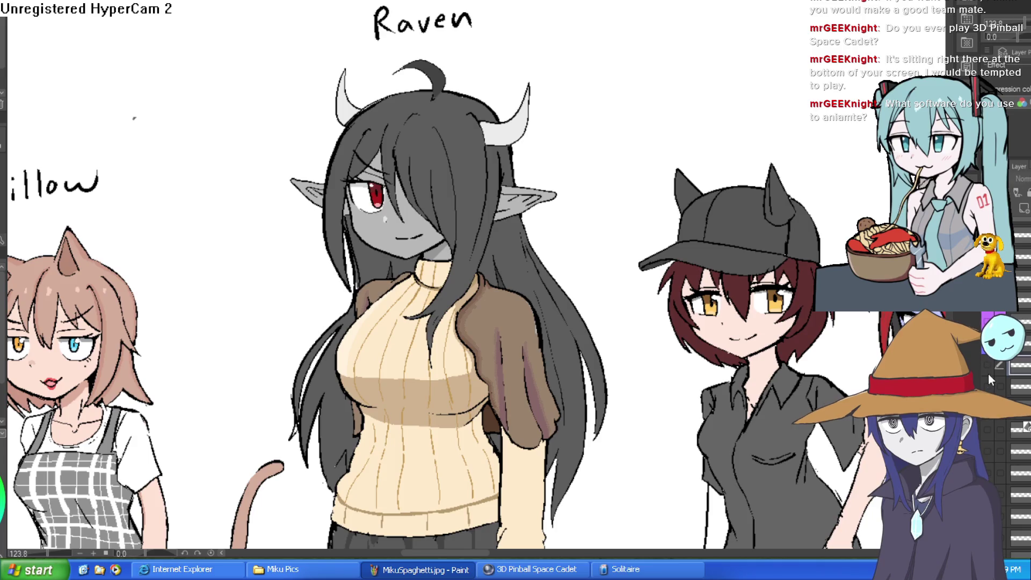
scroll(739, 331, down, 1)
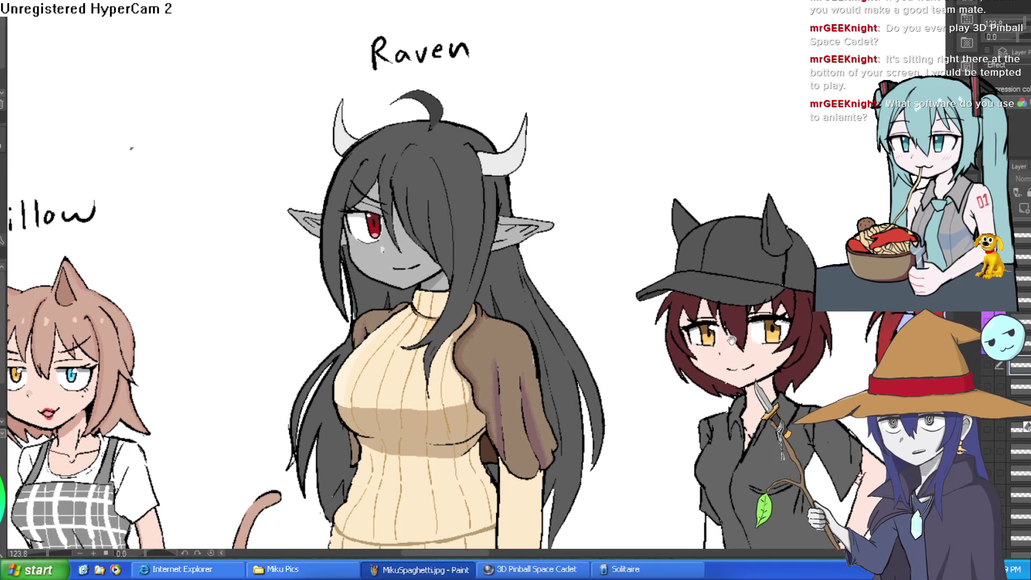
drag(623, 335, 656, 272)
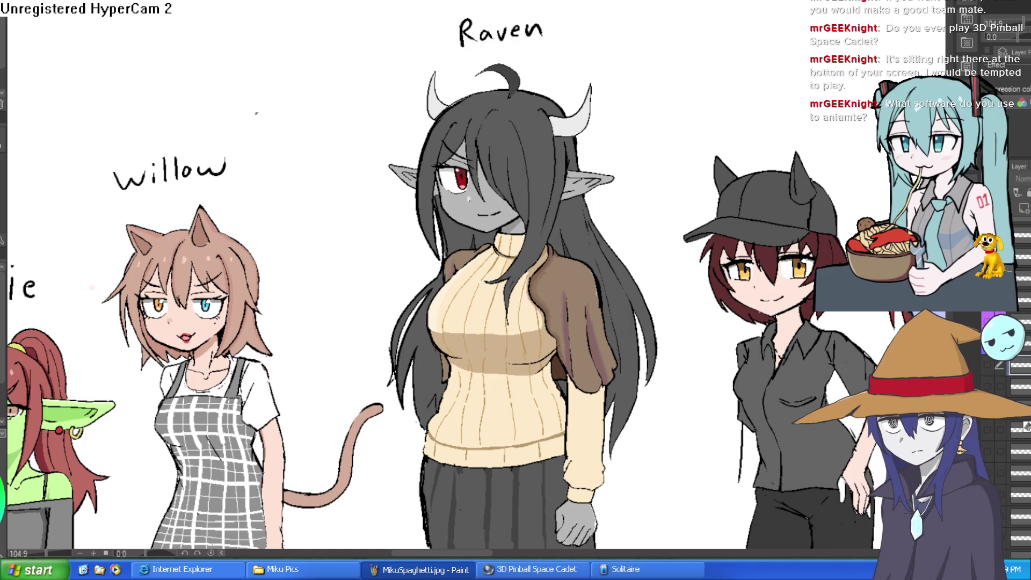
drag(762, 277, 760, 249)
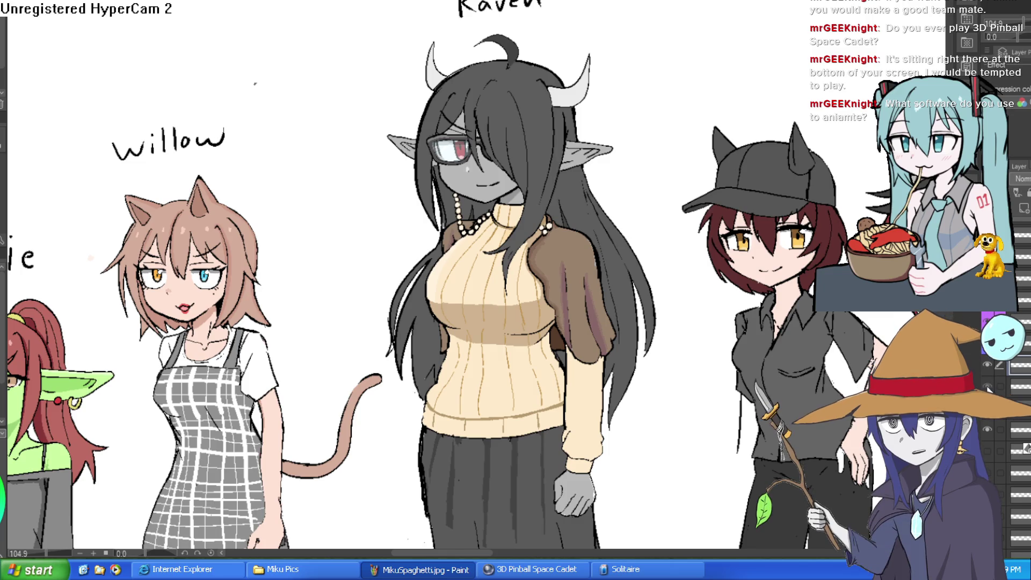
Hide Raven's glasses and pearl necklace layers in the Layer panel
scroll(524, 175, up, 5)
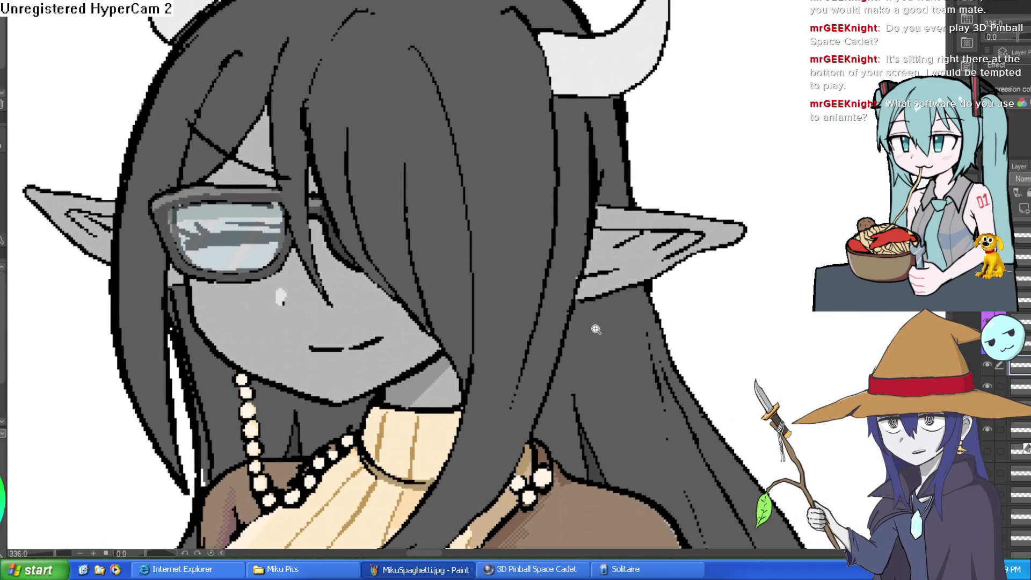
scroll(596, 329, down, 3)
click(994, 383)
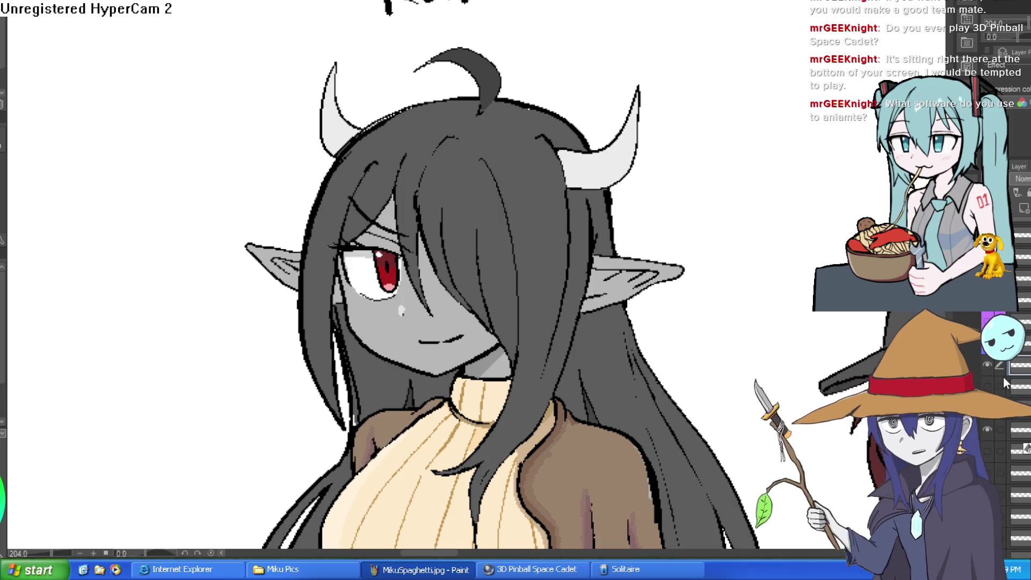
click(988, 365)
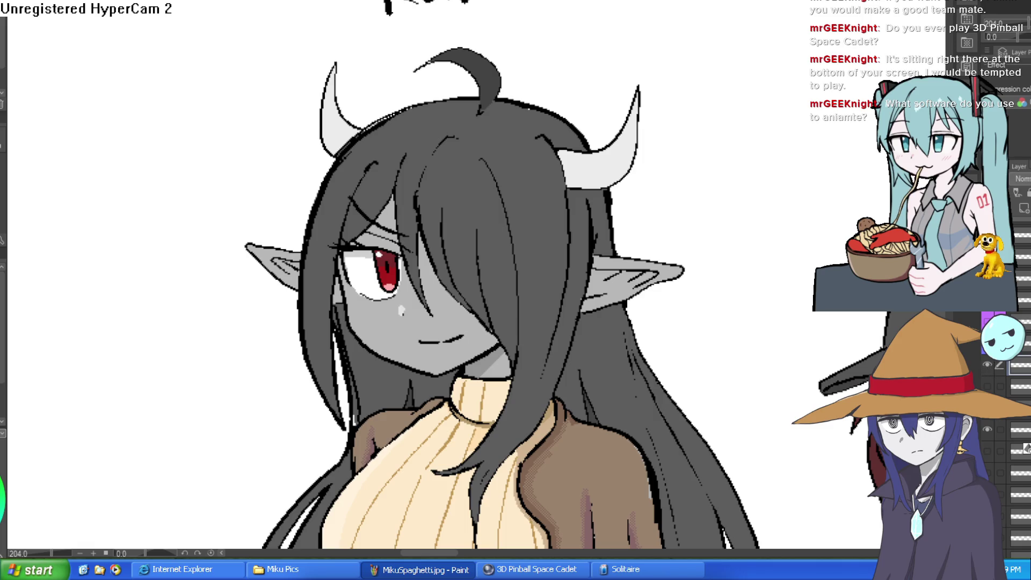